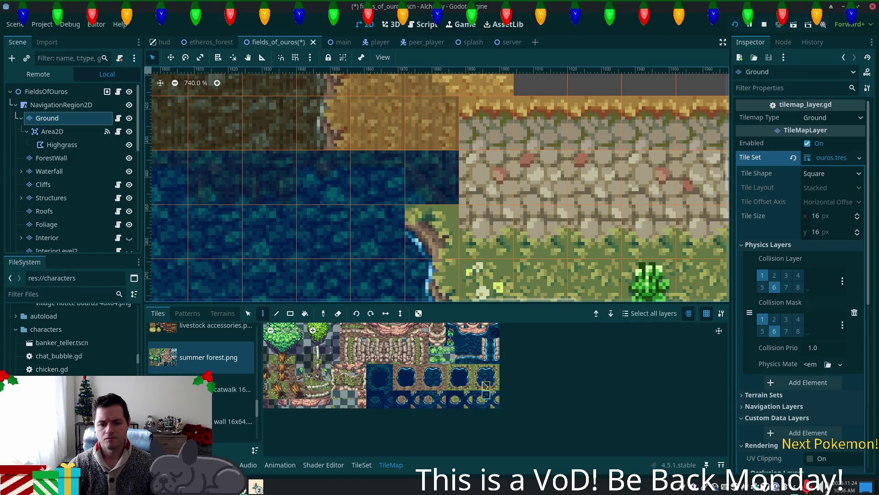
Step: Pick the shore tile for the riverbank corner and preview the map without the tile overlay
click(477, 403)
click(401, 258)
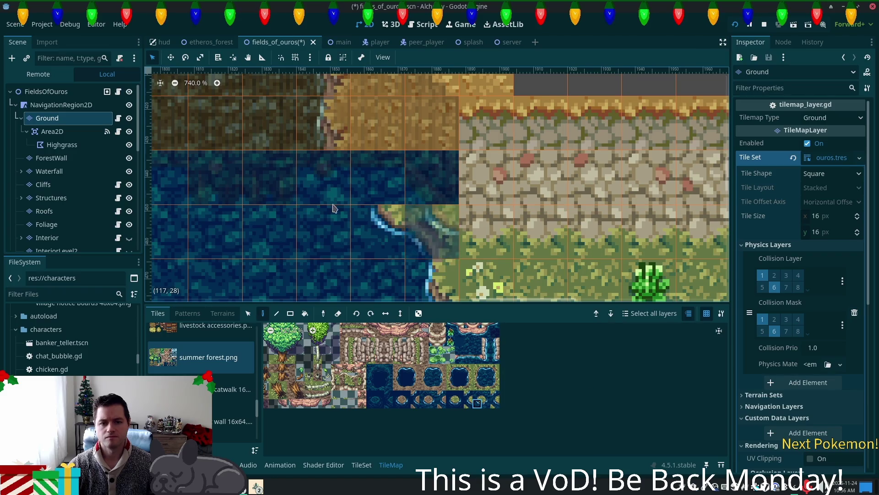
click(47, 92)
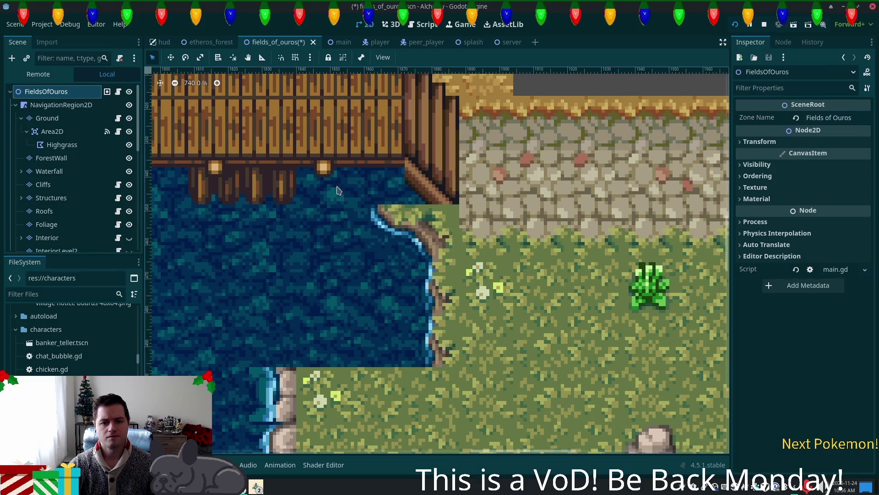
scroll(441, 227, down, 6)
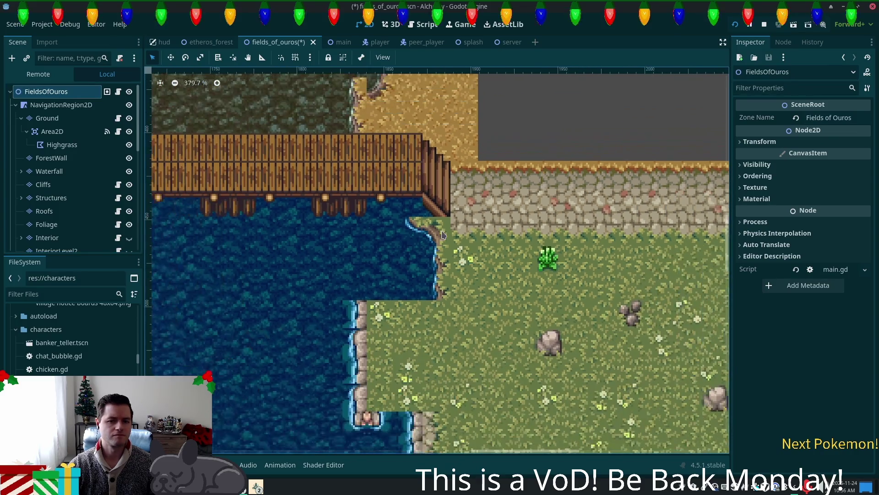
scroll(442, 236, up, 5)
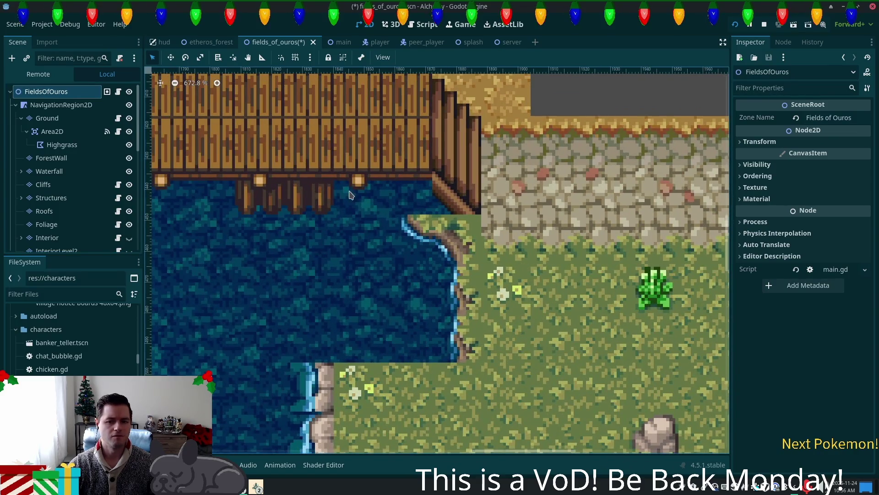
click(47, 118)
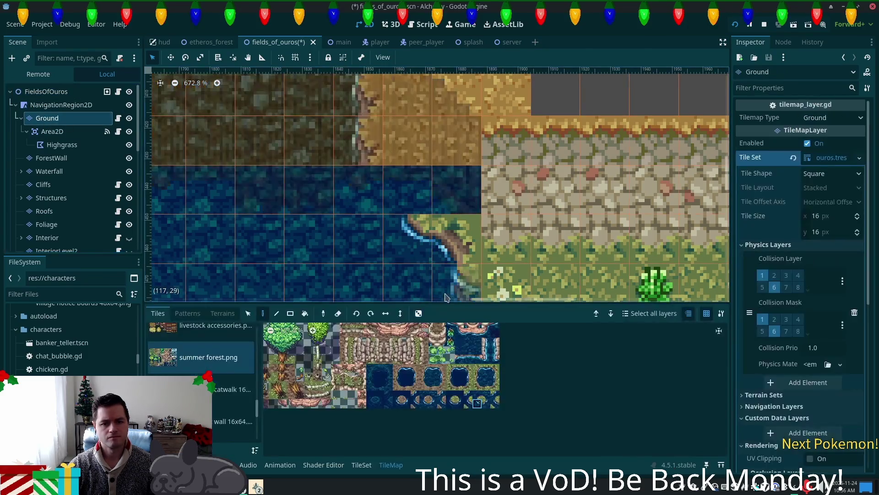
Step: Paint coastline and water-and-coastline tiles at the shore corner below the bridge
click(477, 377)
click(433, 207)
click(494, 377)
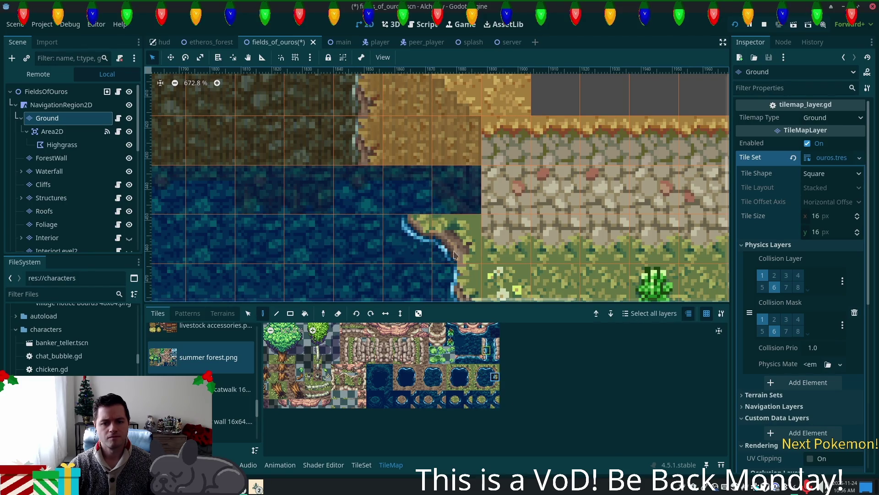
click(415, 199)
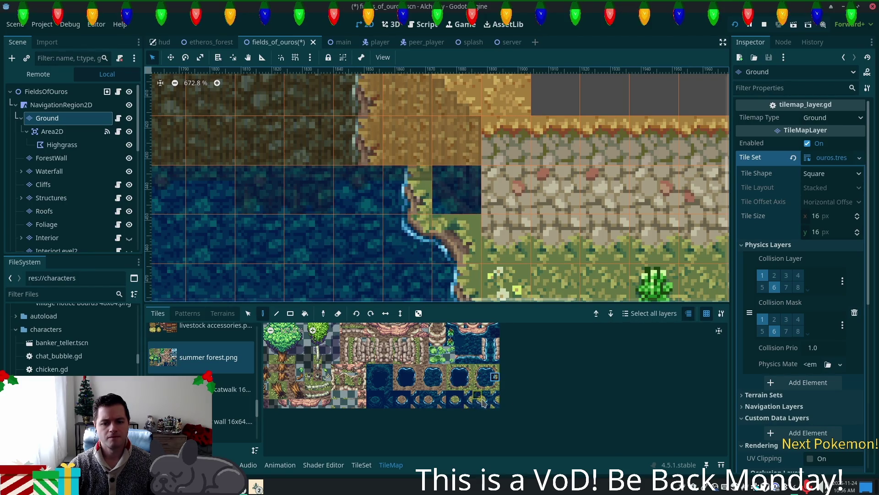
scroll(322, 363, up, 5)
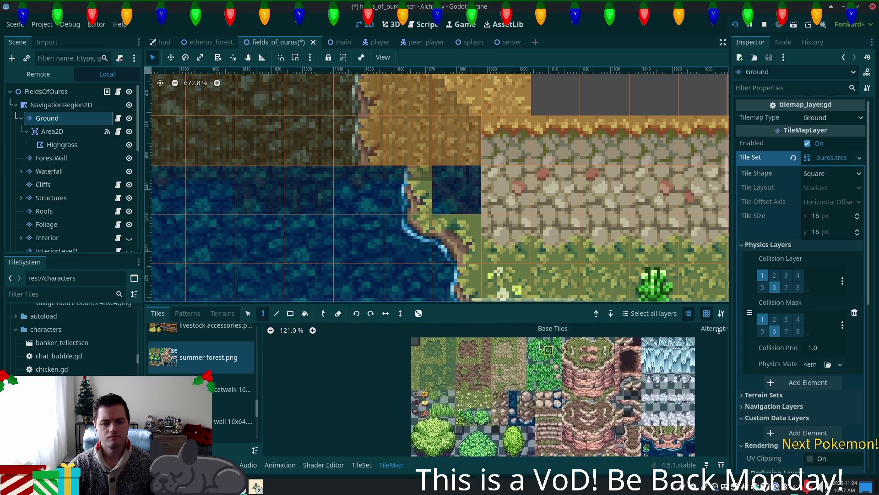
click(457, 190)
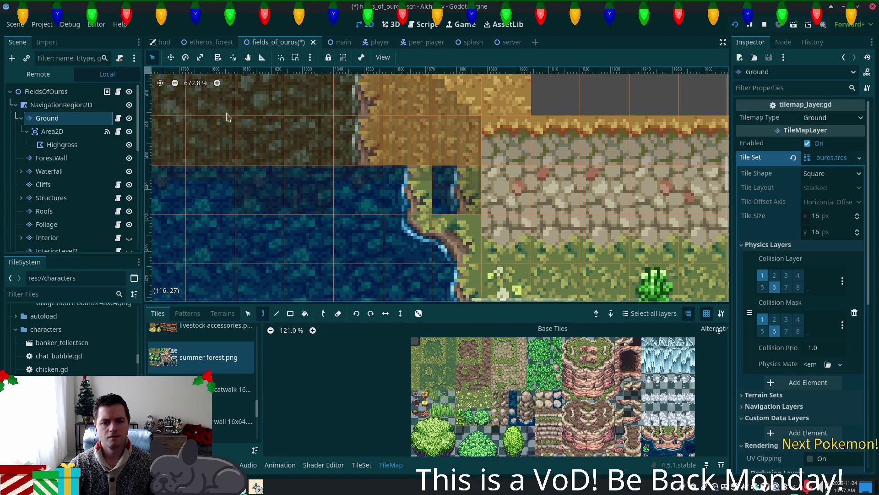
Step: Fill the corner cell with grass, check it with all layers shown, and save fields_of_ouros
click(46, 91)
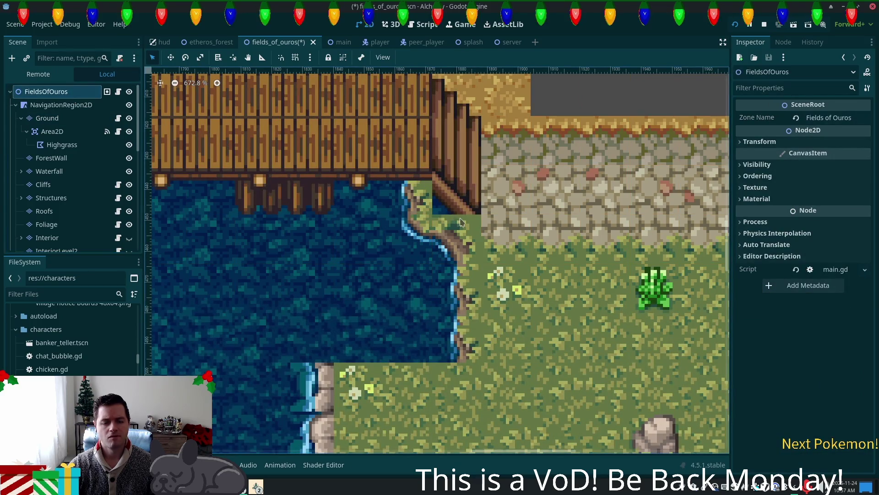
click(47, 118)
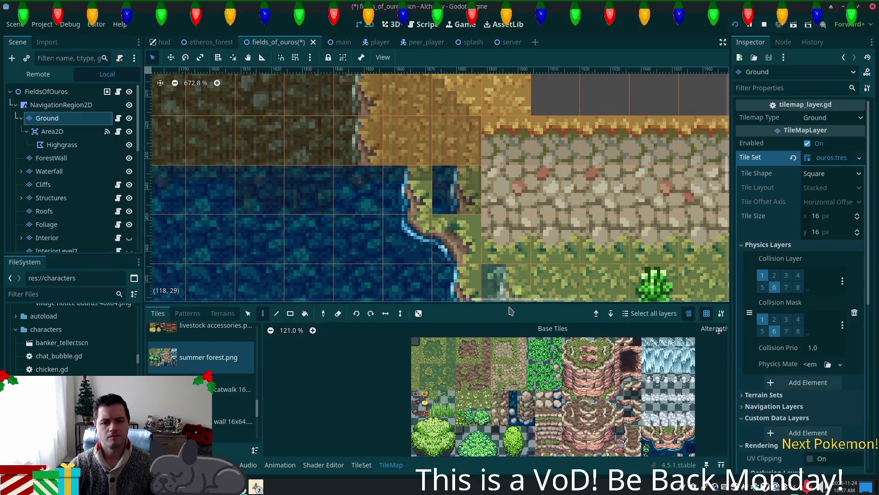
click(415, 350)
click(446, 209)
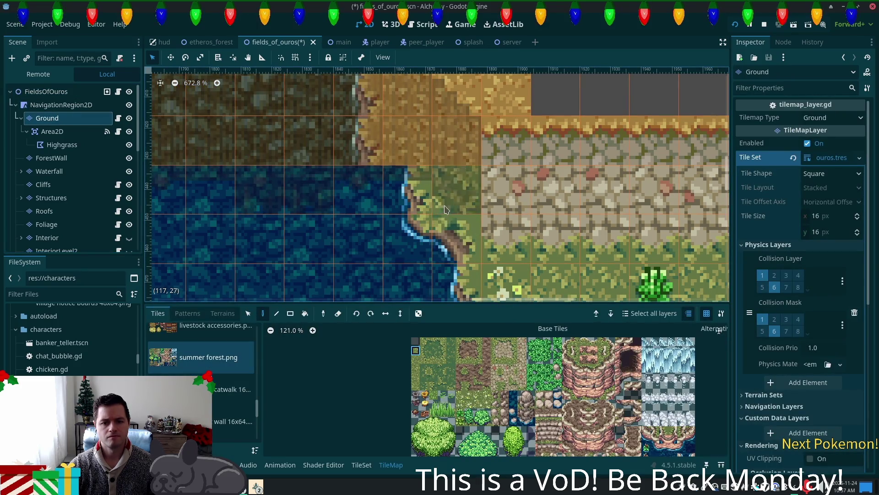
click(50, 94)
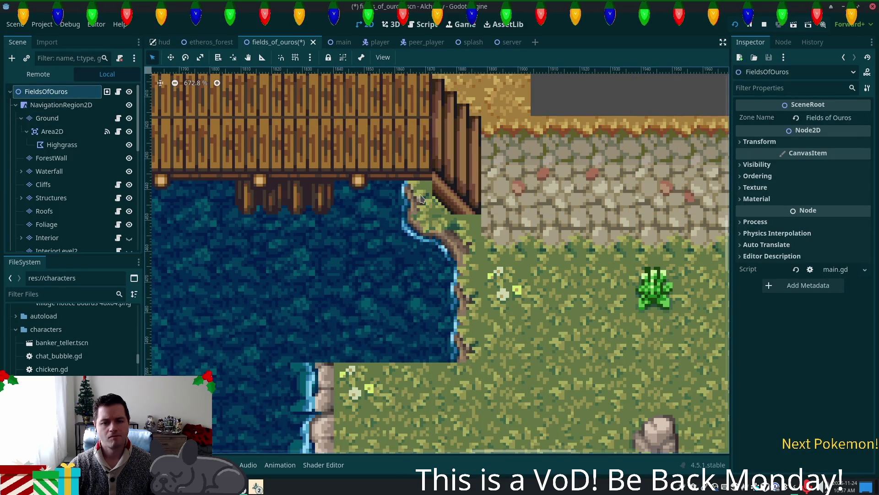
key(ctrl+s)
scroll(611, 225, down, 10)
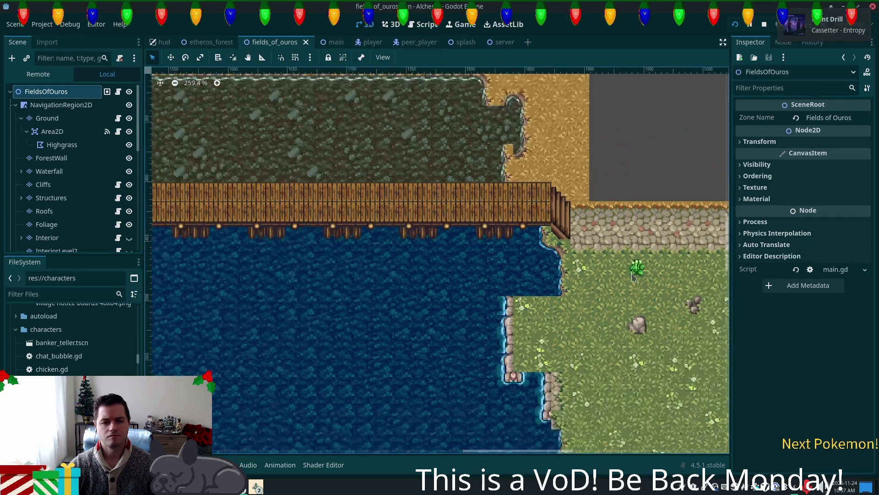
Step: Run the project and walk the player toward the bridge, then reselect the Ground layer
scroll(633, 277, down, 1)
mouse_move(633, 276)
mouse_down()
mouse_move(556, 280)
mouse_move(468, 203)
mouse_move(641, 308)
mouse_up()
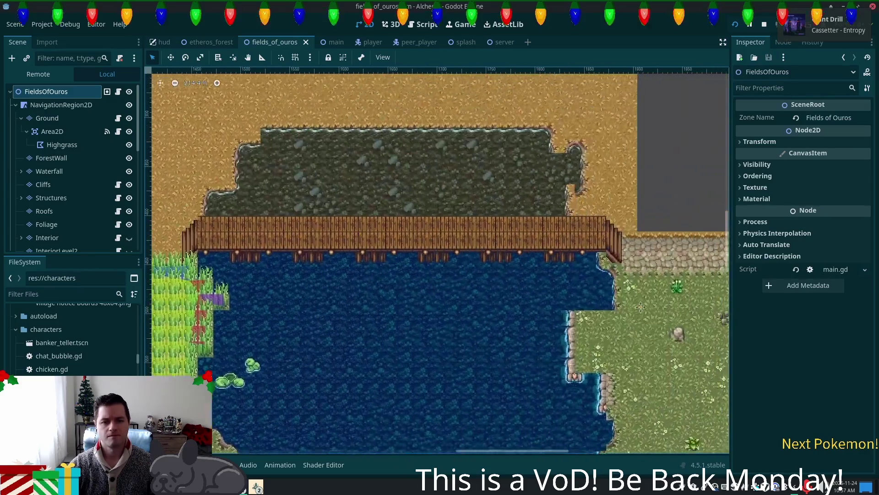
click(735, 24)
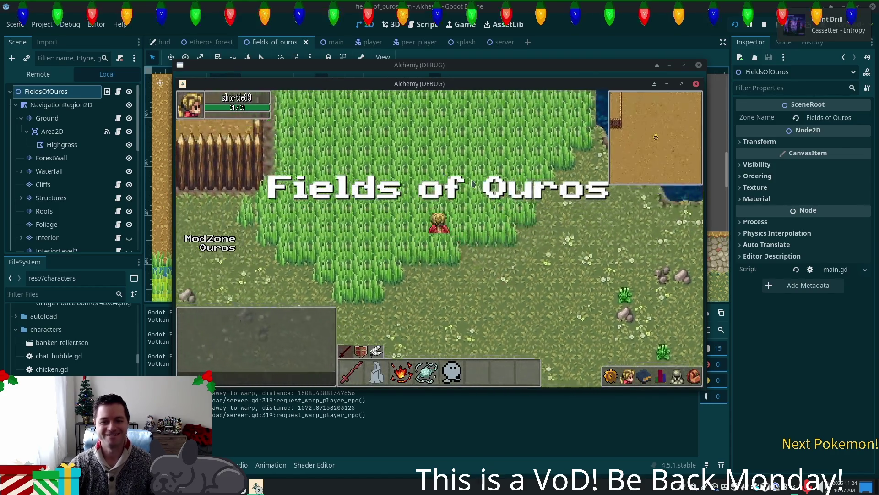
click(465, 195)
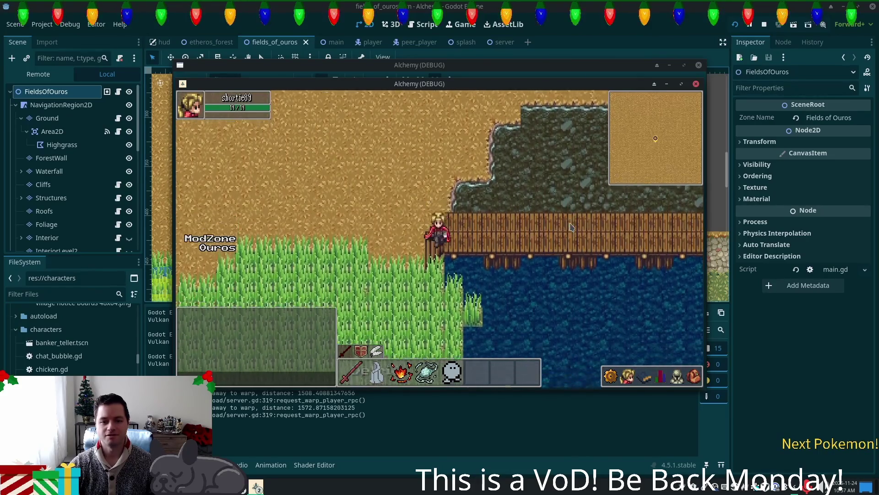
click(48, 120)
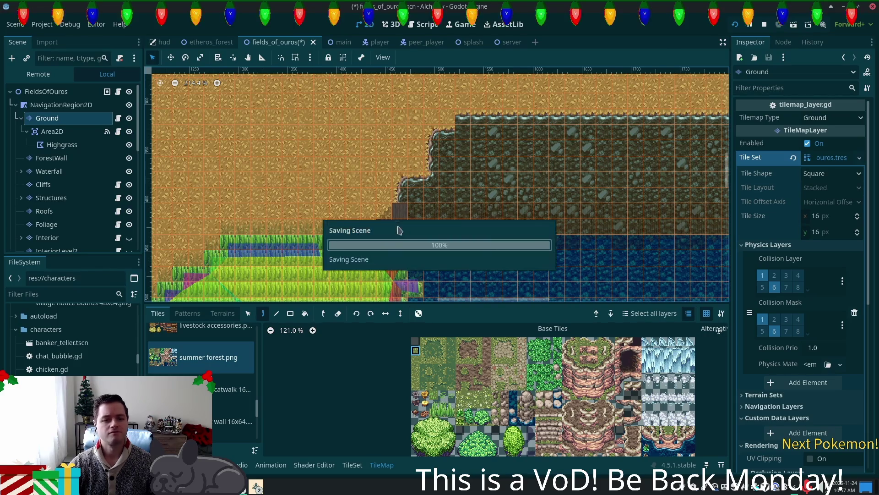
Step: Walk the character east and west along the bridge to both ends and its upper edge
key(alt+Tab)
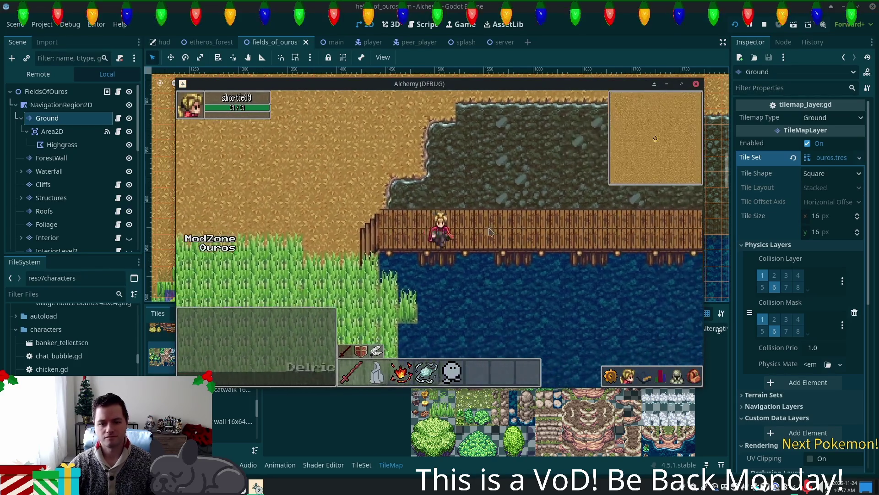
key(d)
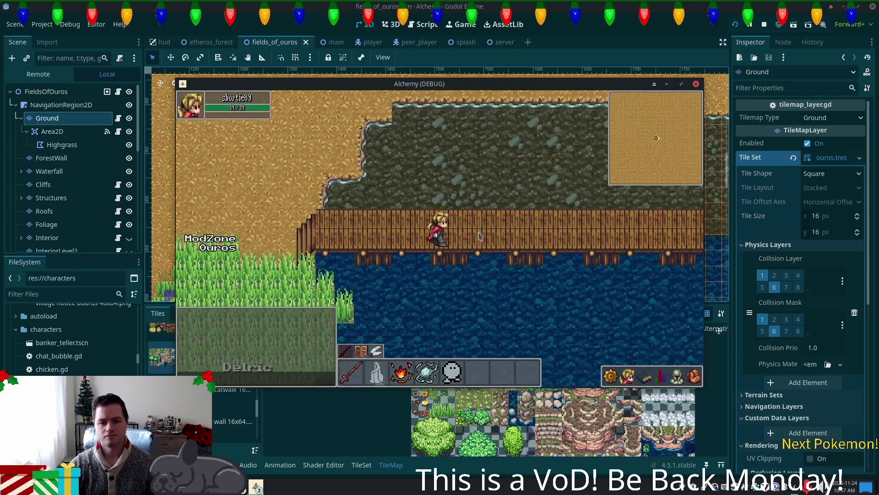
key(d)
key(d)
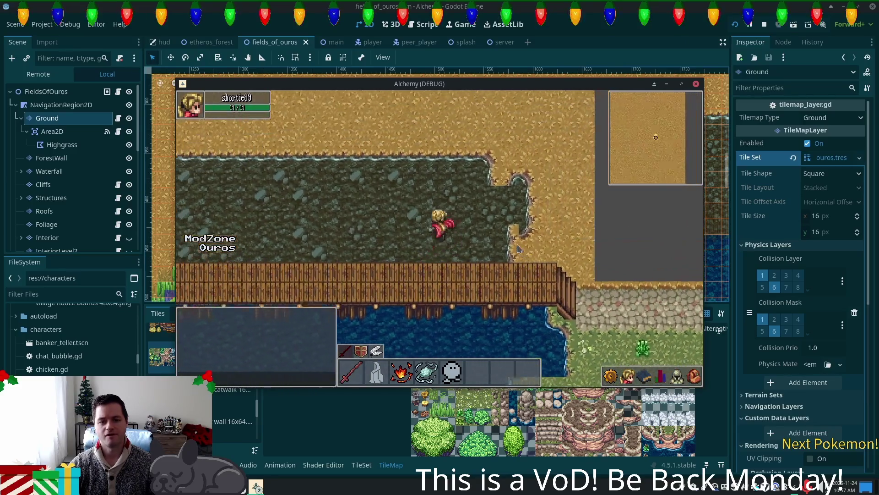
key(a)
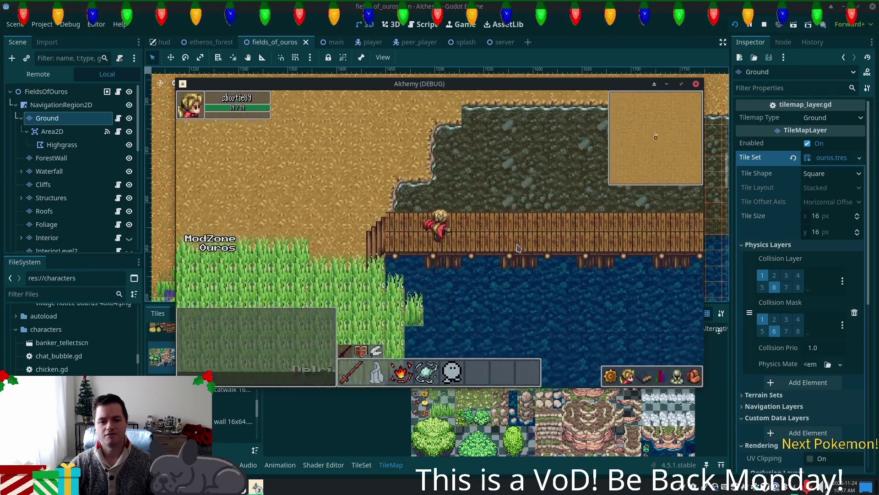
key(d)
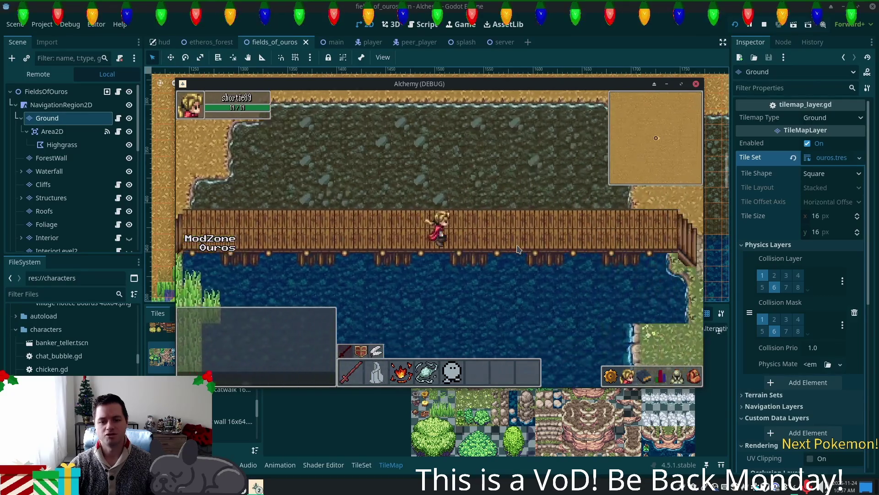
key(d)
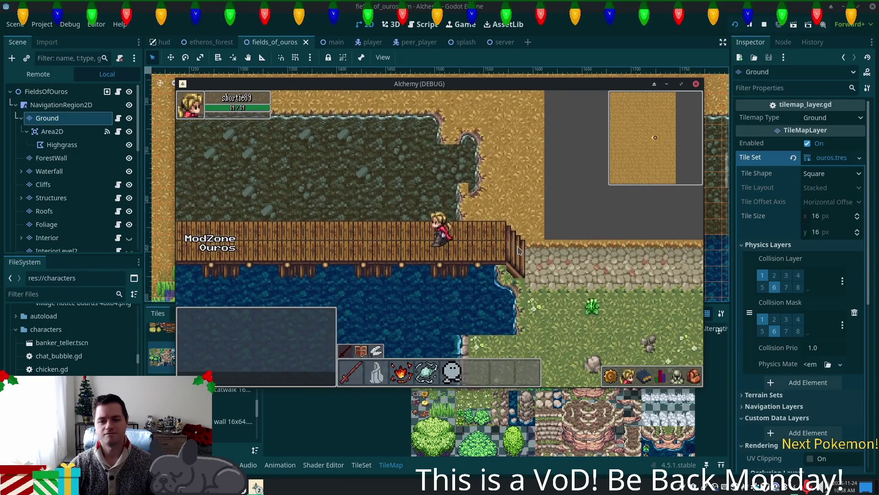
key(a)
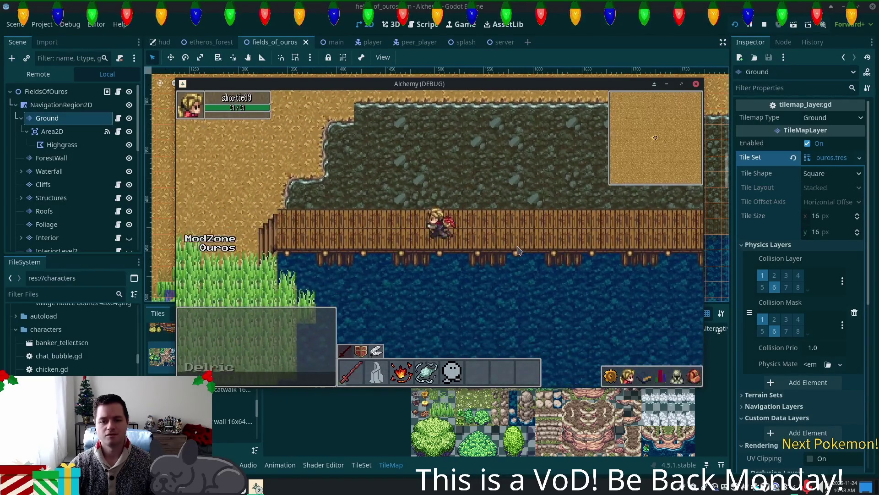
key(w)
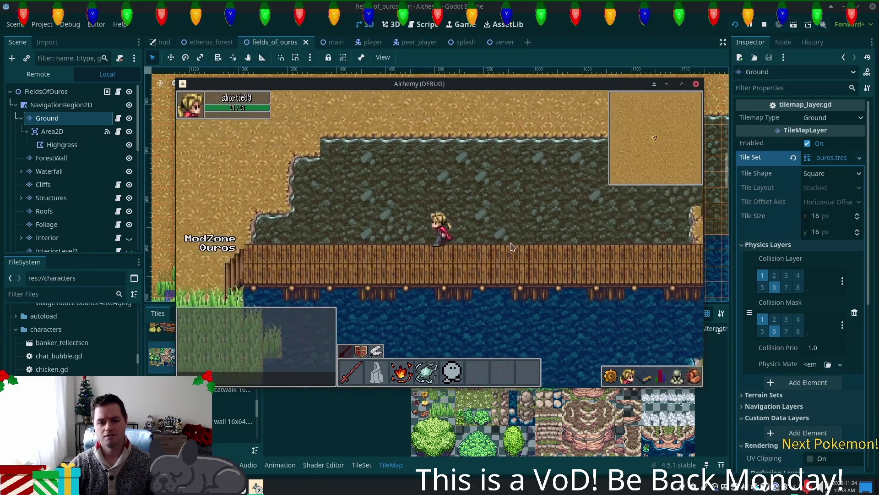
key(a)
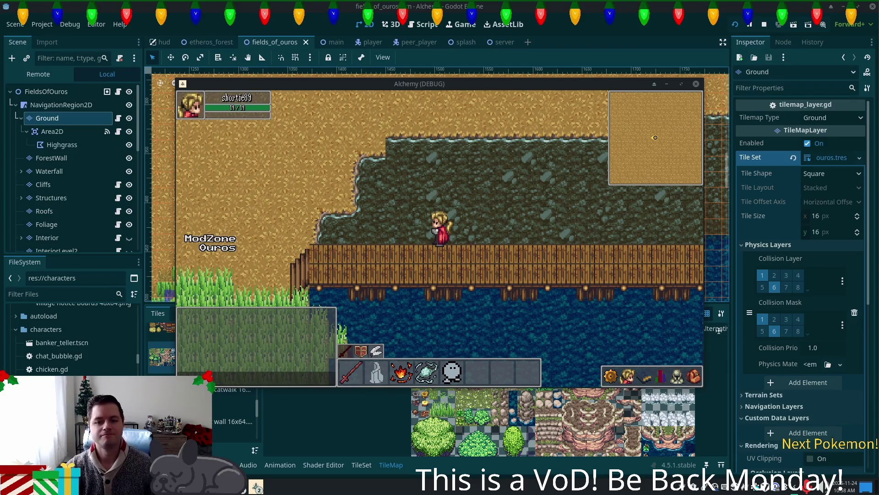
Step: Walk off the bridge through the tall grass to the water's edge and up the dirt path
key(a)
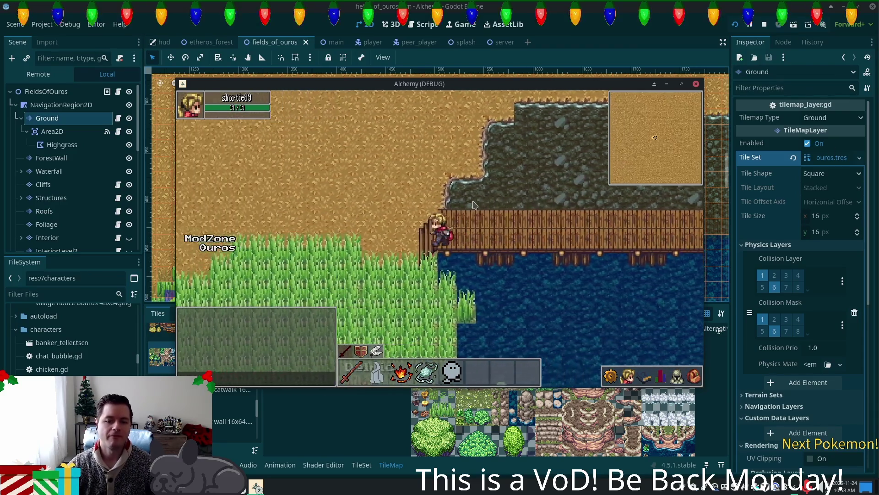
key(s)
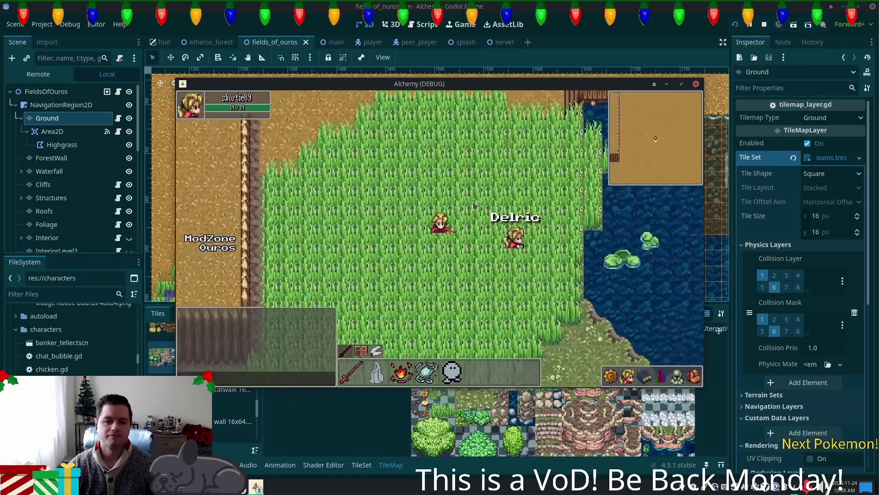
key(d)
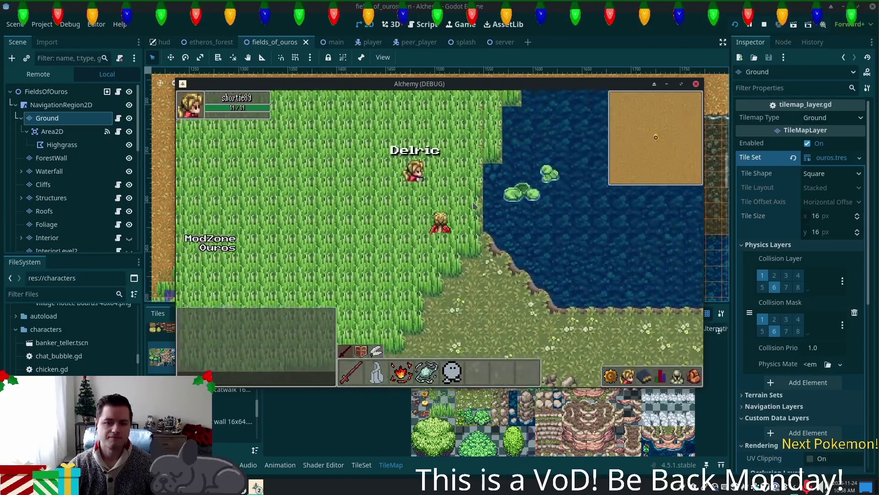
key(w)
key(w)
key(w)
key(s)
key(a)
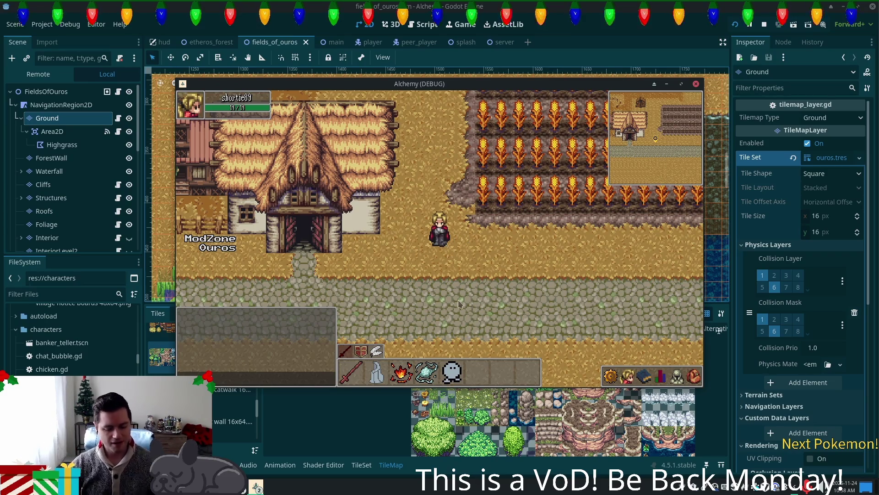
Step: Walk the character past the house and along the lake's edge, then back toward the tall grass
key(Down)
key(Up)
key(Right)
key(Right)
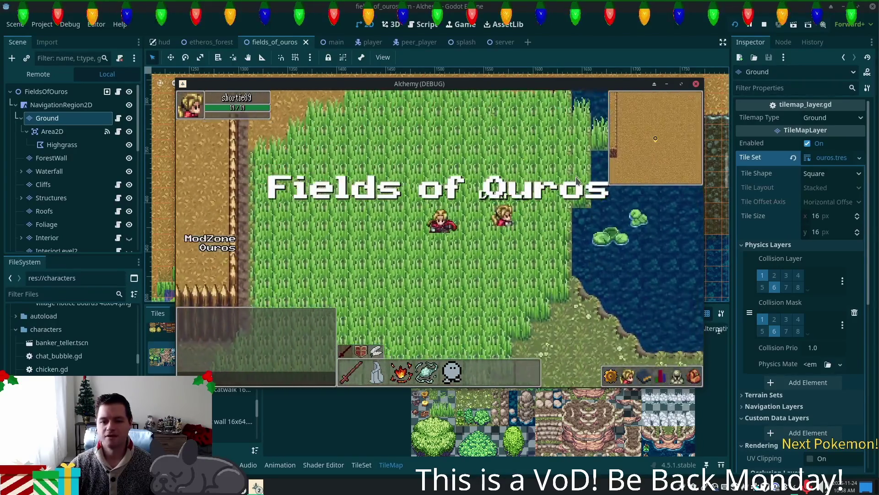
key(Right)
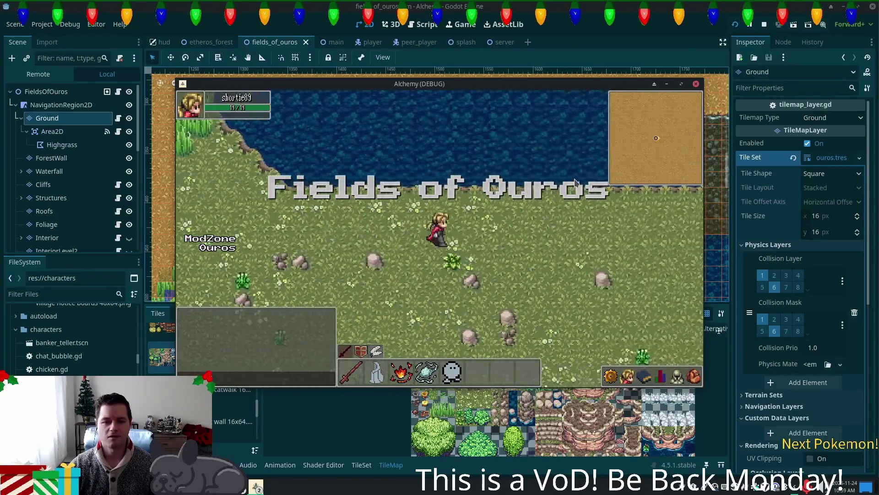
key(Up)
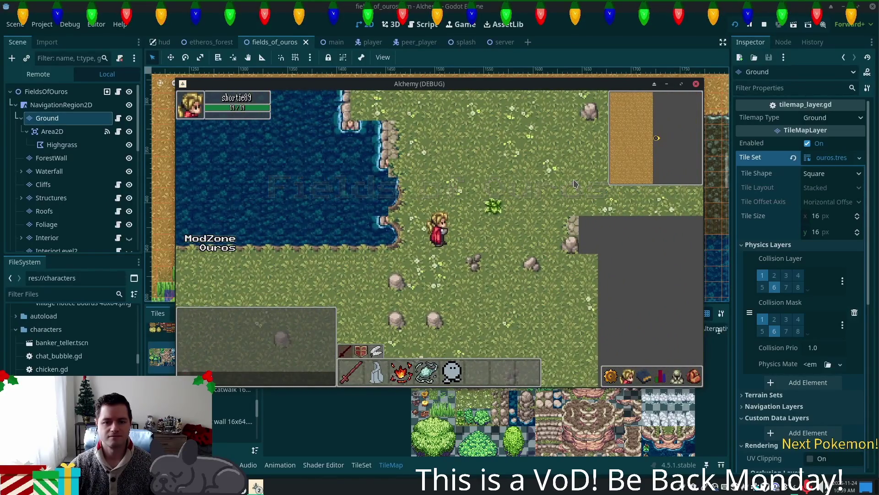
key(Down)
key(Left)
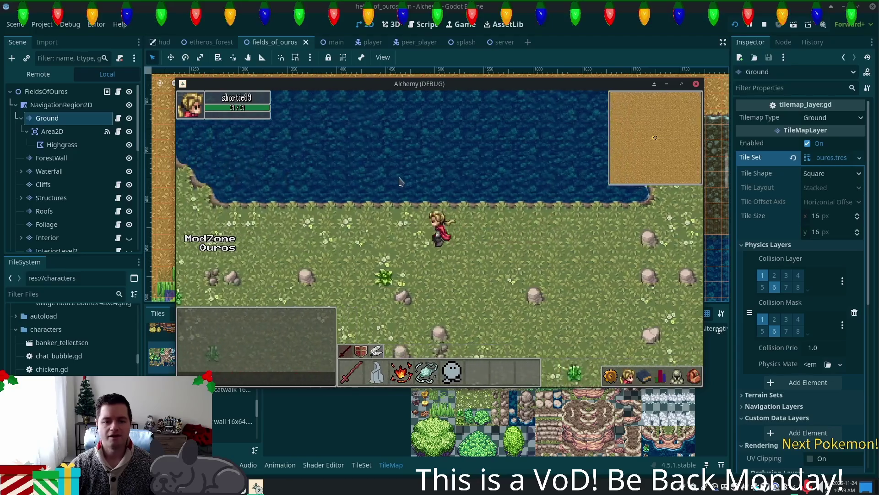
key(Left)
key(Up)
key(Up)
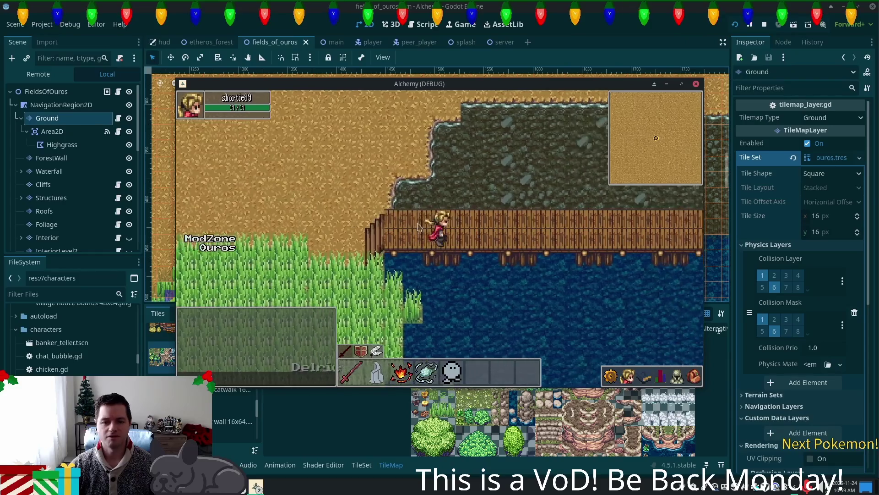
Step: Walk along the wooden dock and across the water to test collision, then back onto the grass
key(Right)
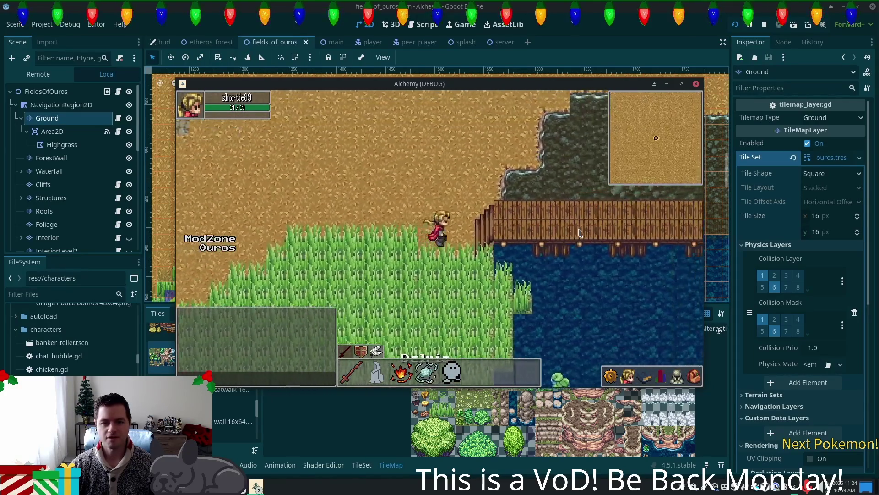
key(Right)
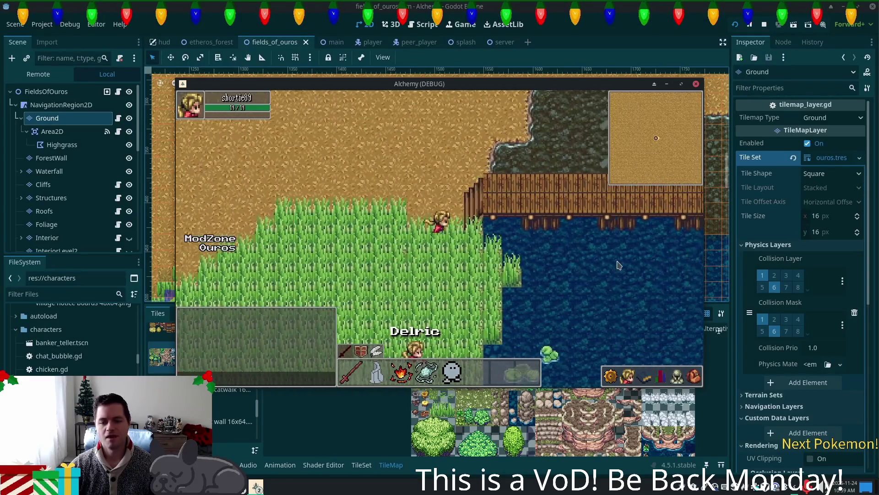
key(Down)
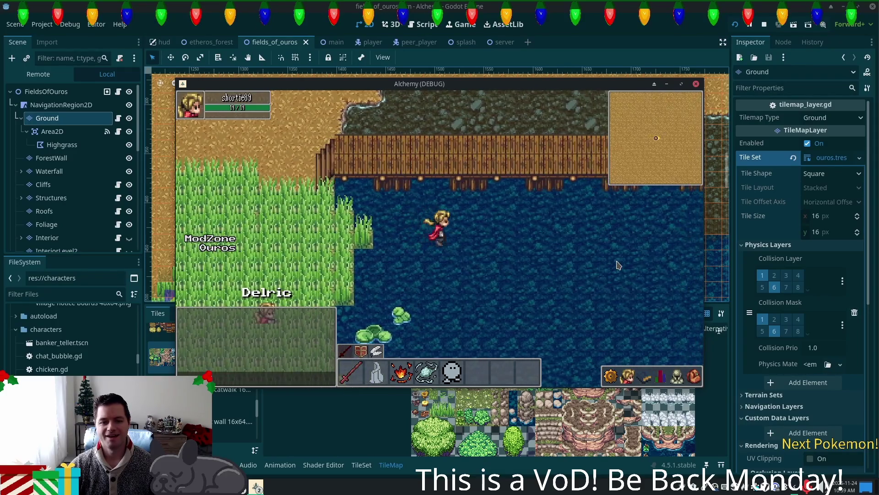
key(Down)
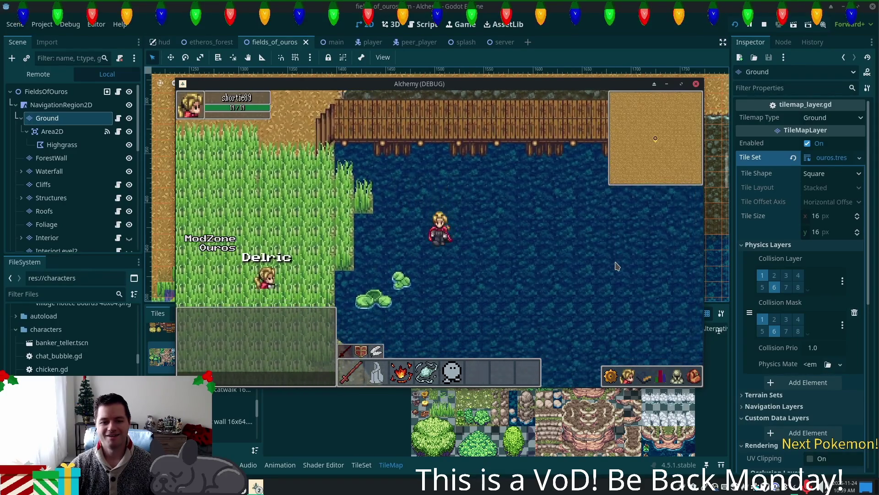
key(Left)
key(Up)
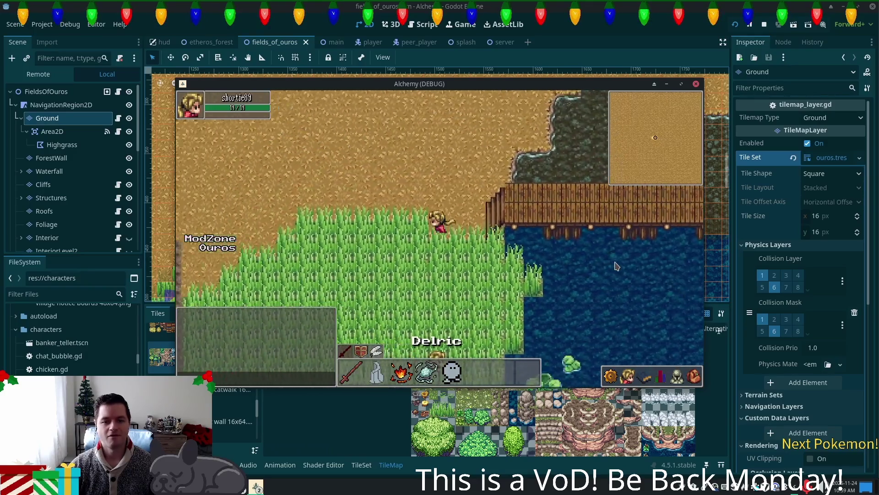
key(Left)
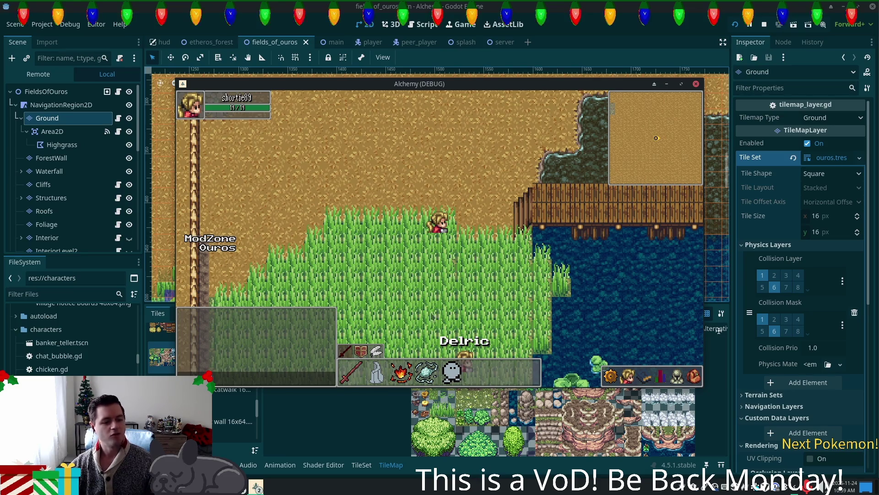
click(256, 486)
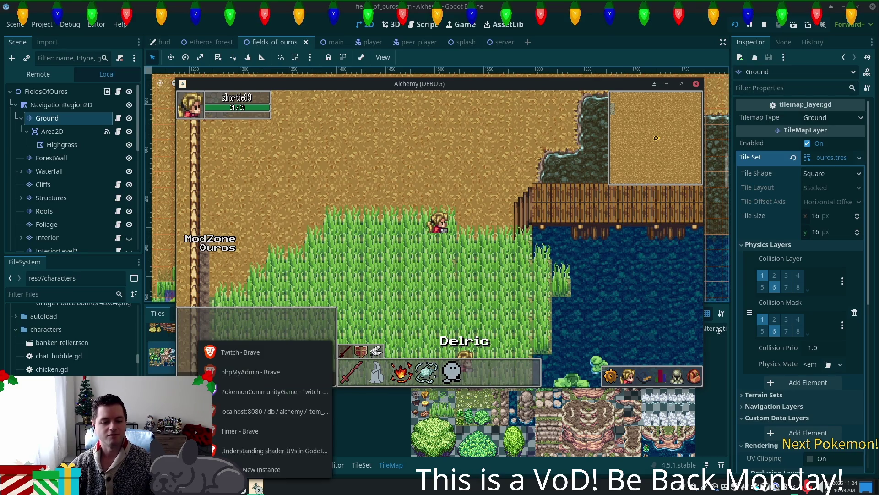
Step: Bring up the PokemonCommunityGame extension's Missions list and read the Nest Ball reward description
click(267, 393)
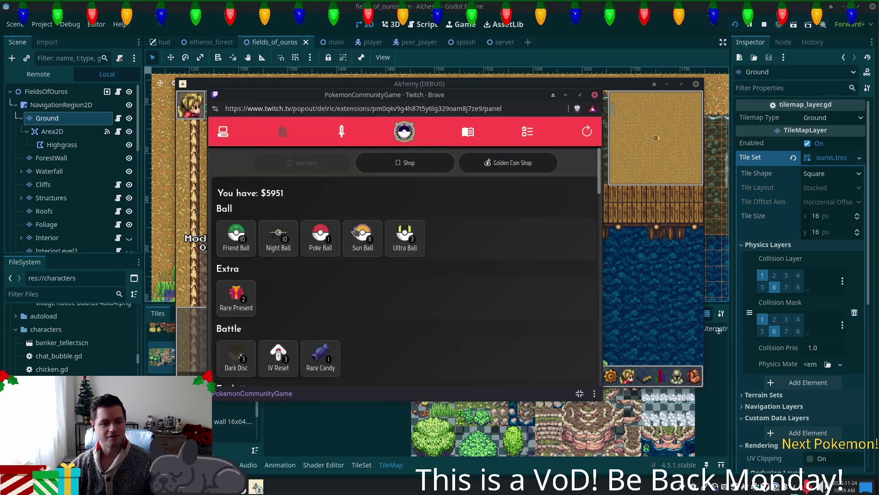
click(527, 133)
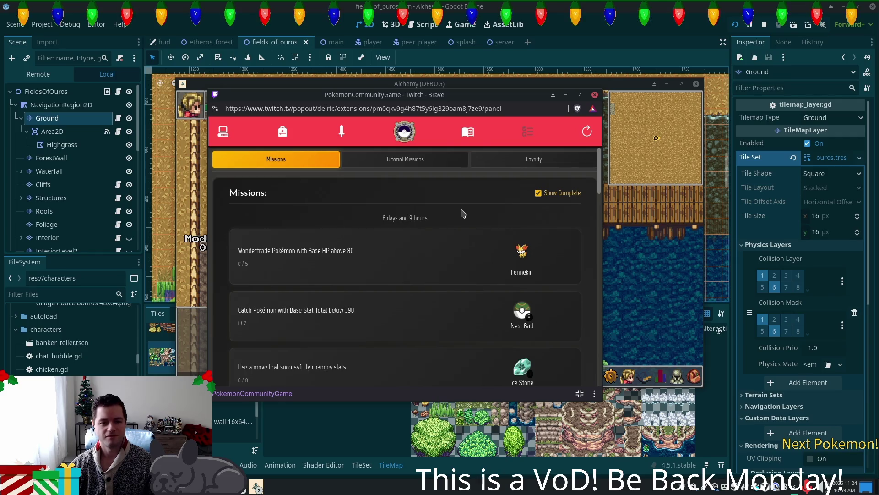
drag(239, 250, 346, 247)
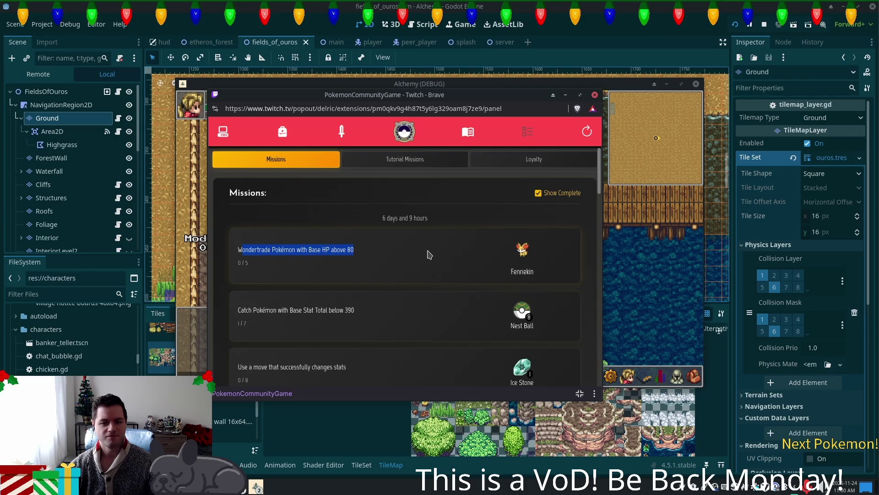
scroll(418, 258, down, 3)
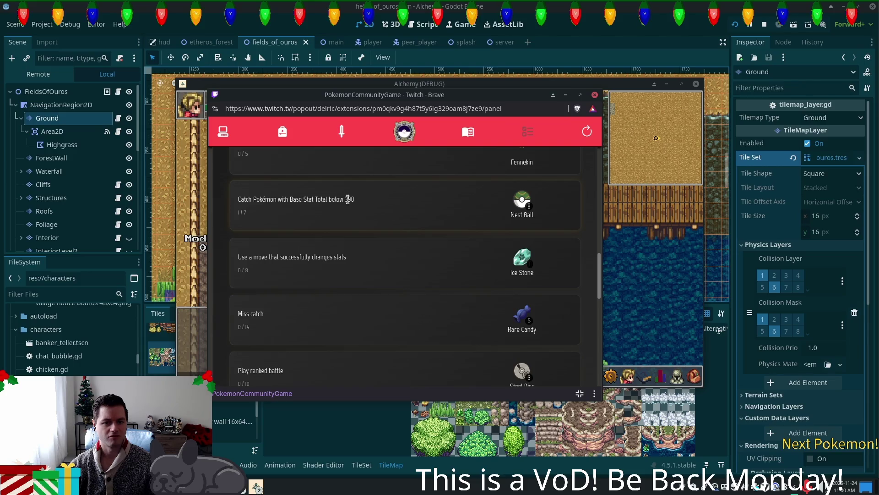
click(530, 205)
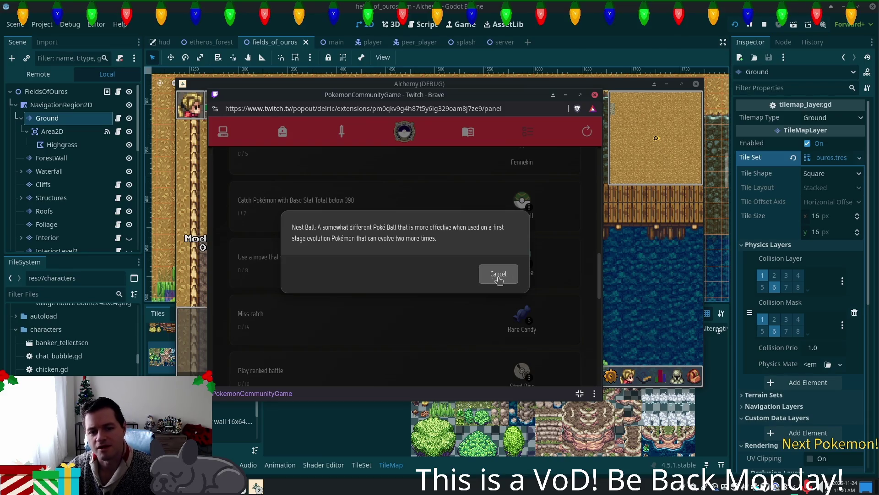
click(499, 274)
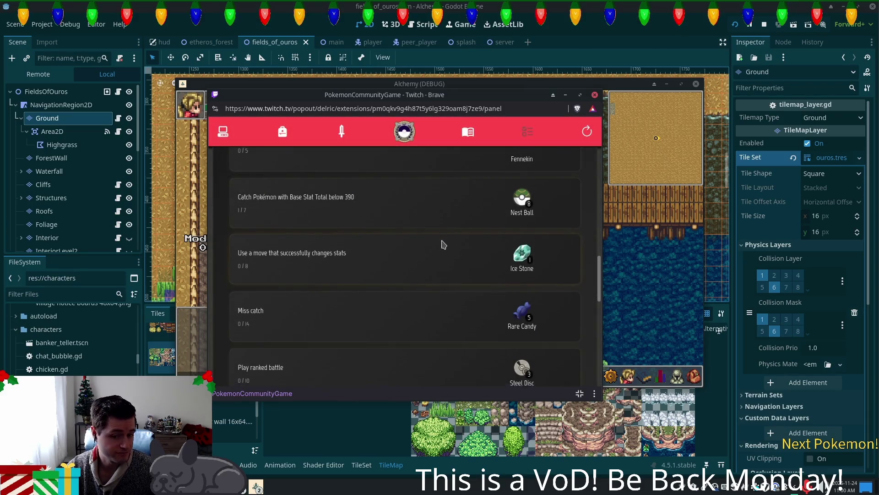
Step: Review the weekly missions list and the Pokedex, then switch to Tutorial Missions
scroll(443, 244, down, 3)
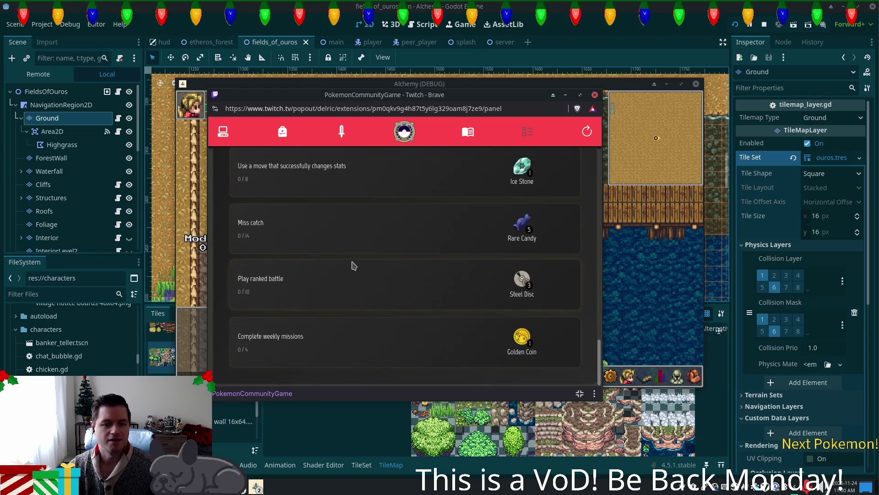
scroll(238, 332, up, 3)
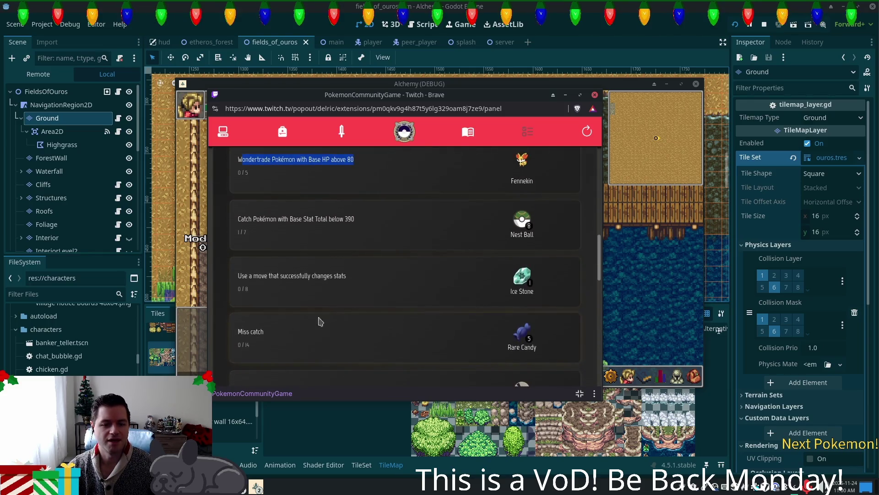
scroll(353, 300, down, 2)
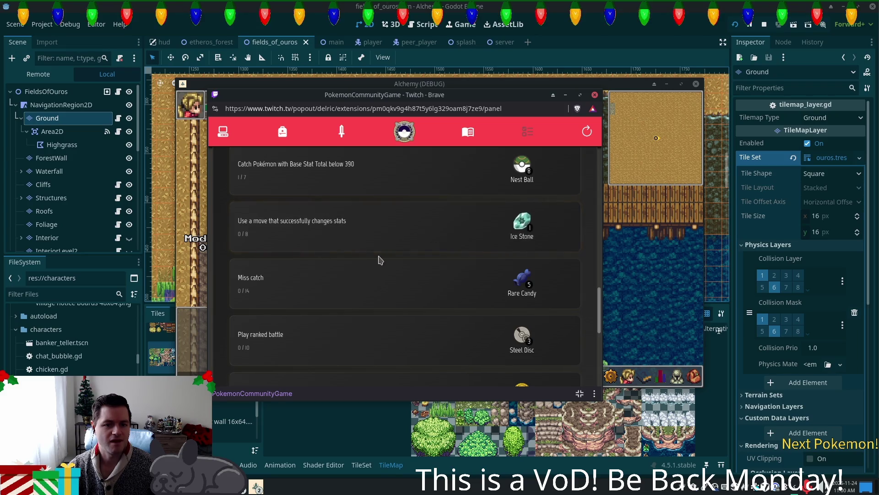
scroll(379, 257, up, 3)
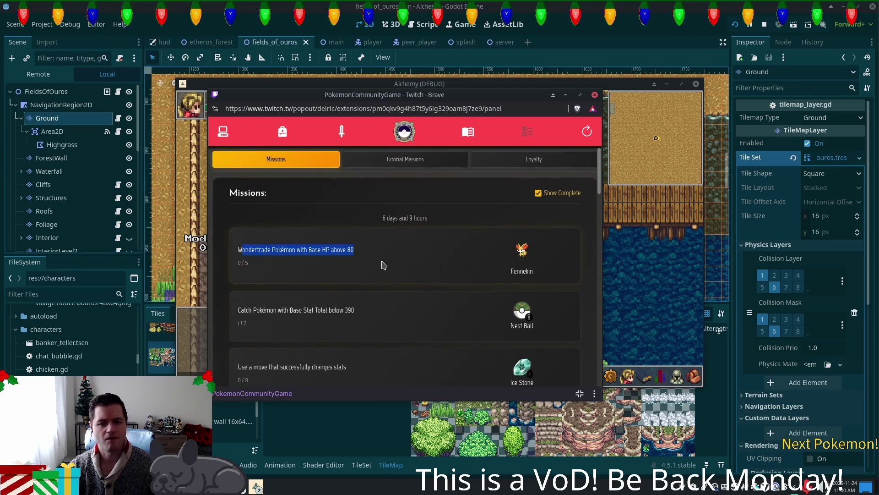
scroll(384, 266, down, 5)
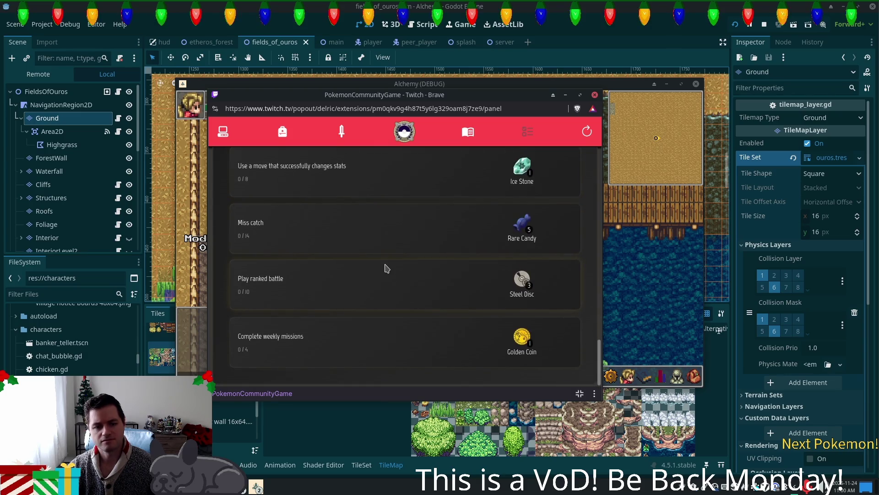
scroll(385, 268, up, 5)
scroll(383, 268, down, 5)
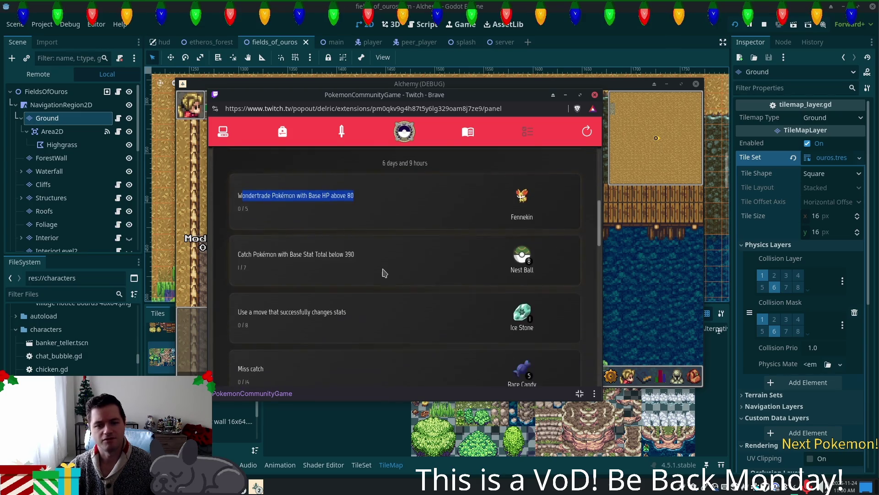
scroll(441, 273, up, 5)
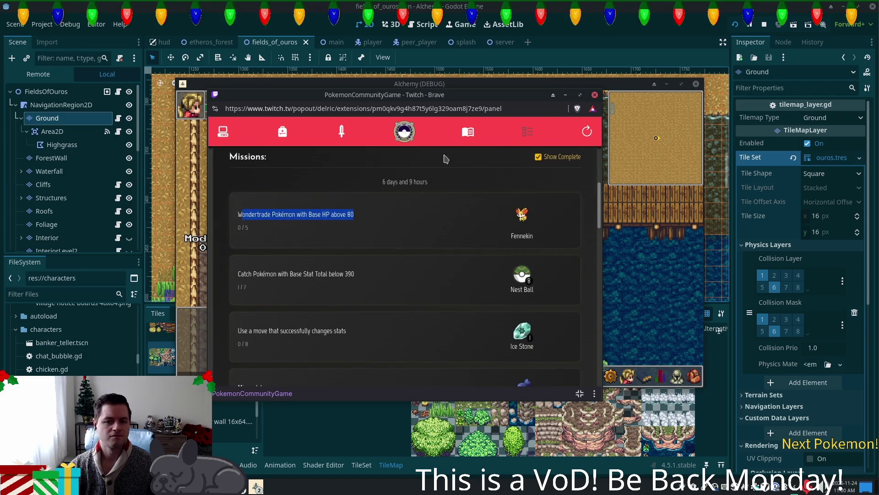
click(472, 135)
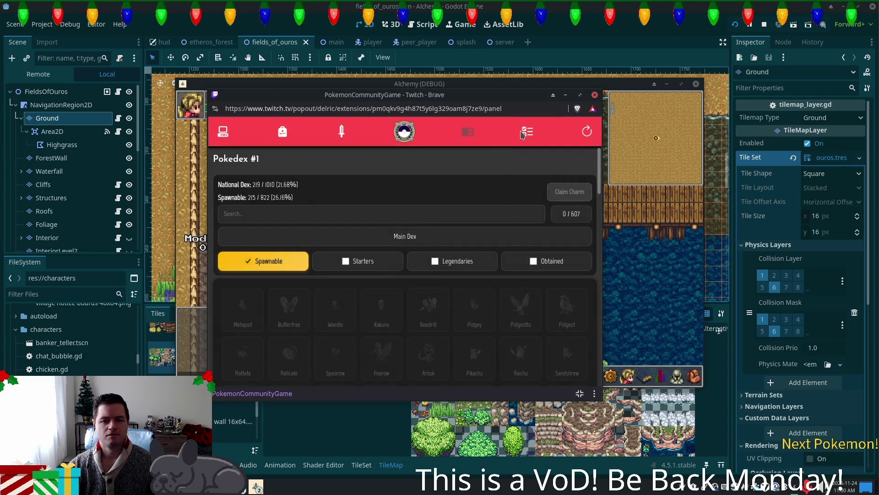
click(526, 133)
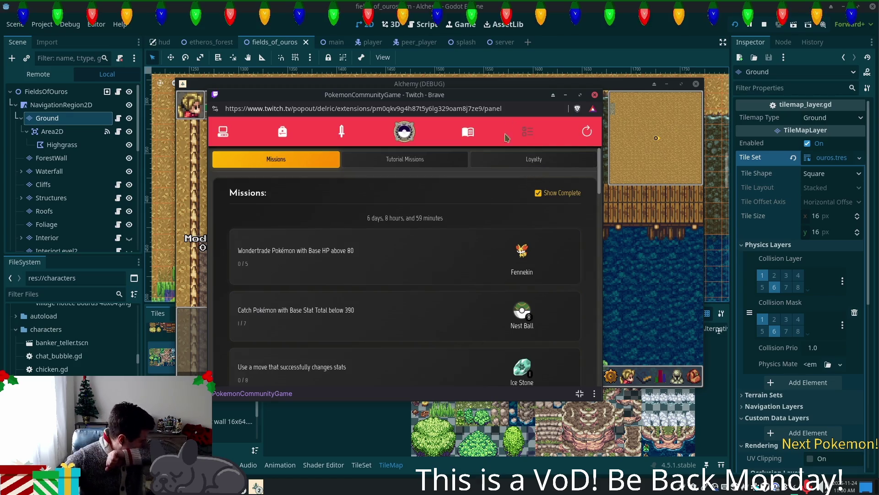
click(383, 161)
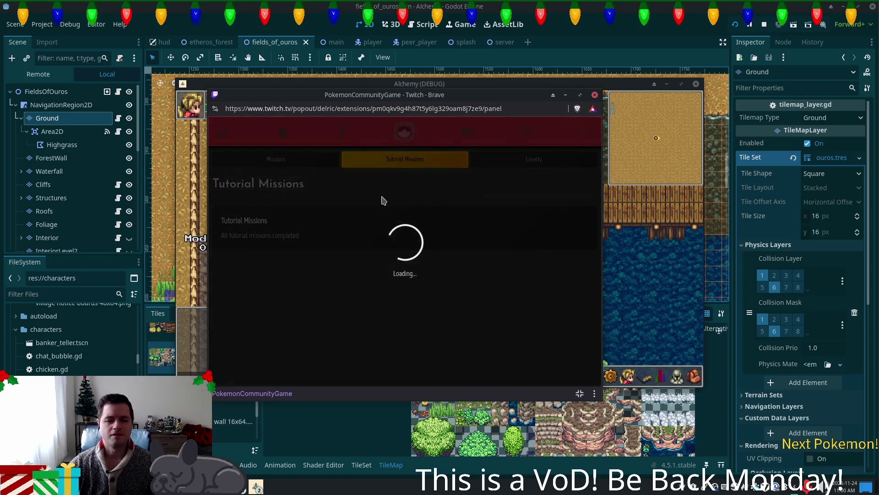
Step: Reread the Trade a Generation 3 Pokemon tutorial's 'lg 3' tip, then open the collection's Search field
scroll(403, 243, down, 1)
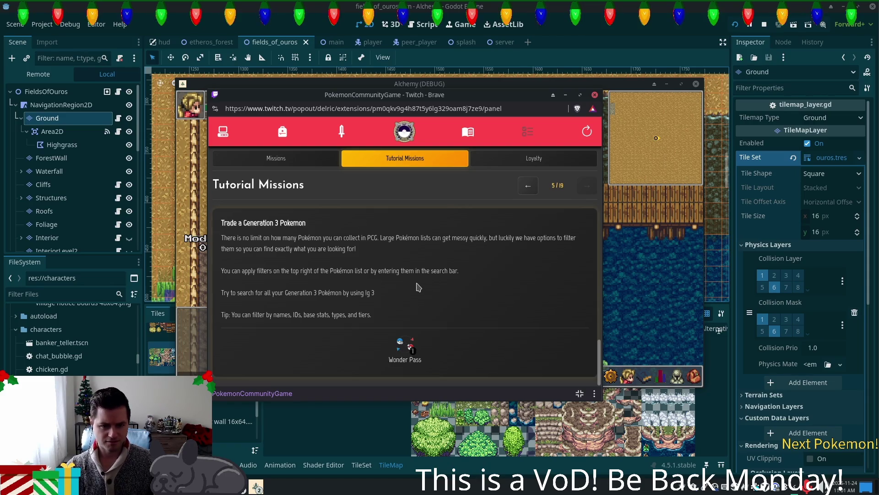
click(286, 160)
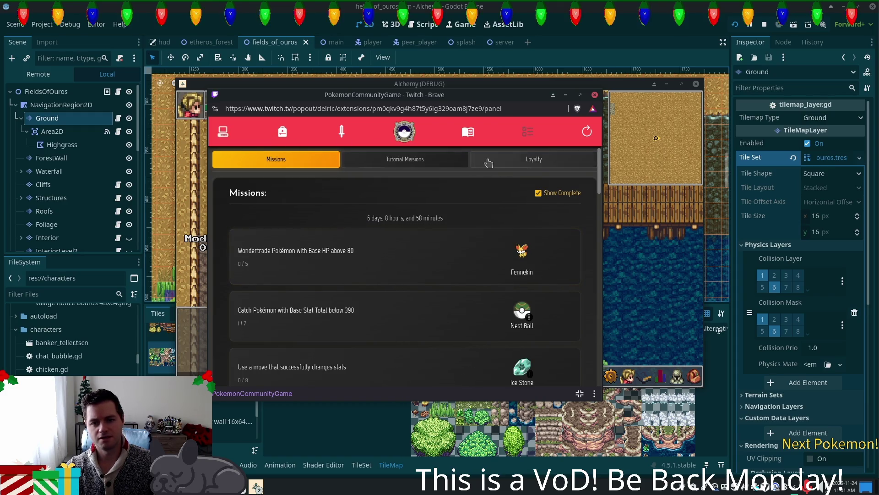
click(404, 160)
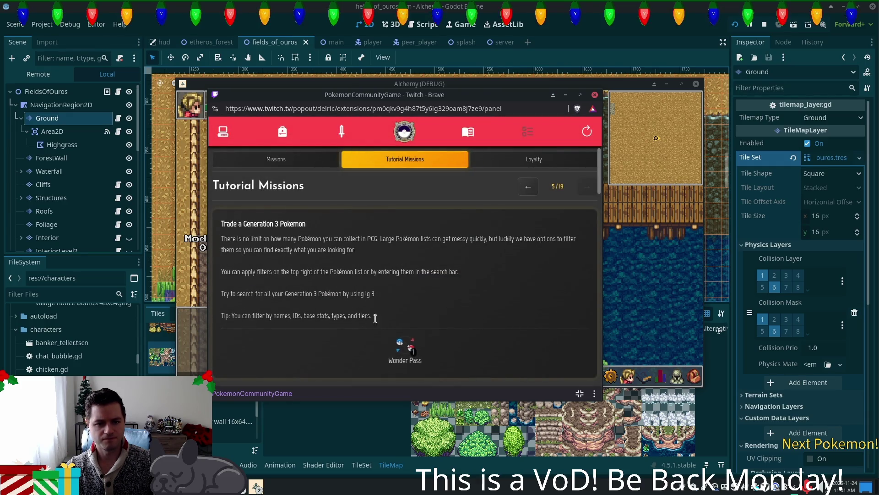
double_click(372, 294)
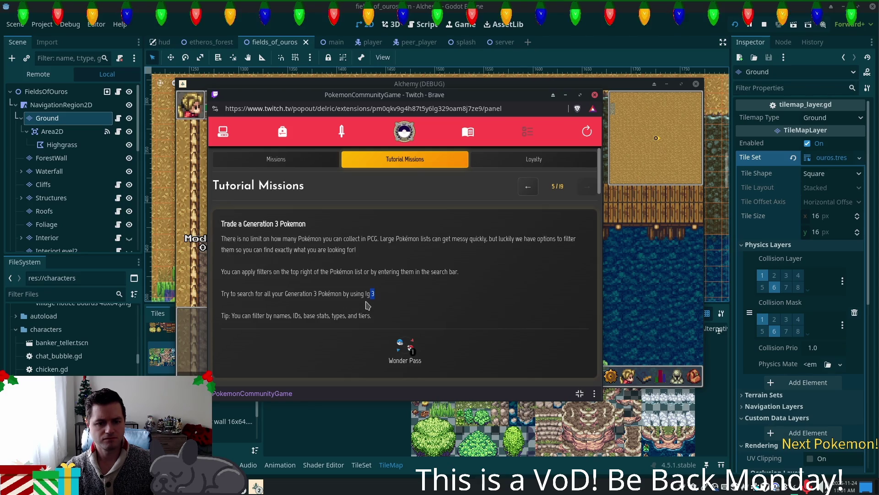
click(366, 240)
click(406, 164)
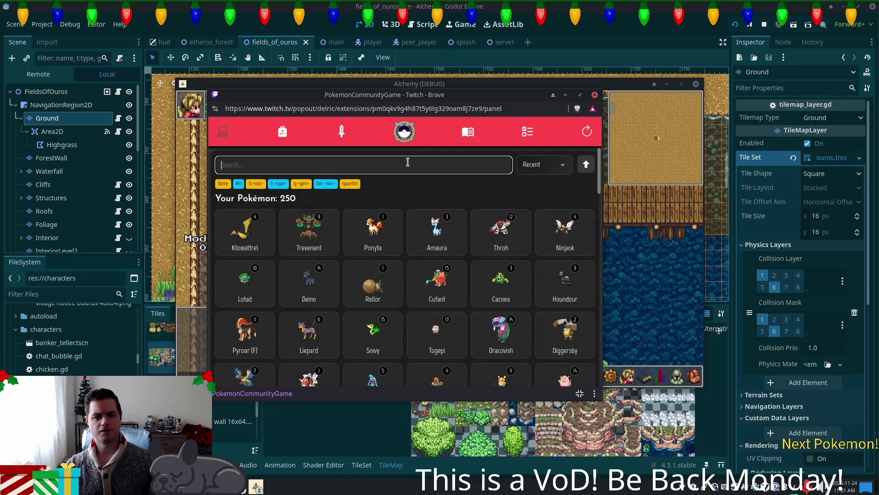
Step: Try the searches '!c3' and 'lg3' while switching the sort between ID and most recent
text(!c3)
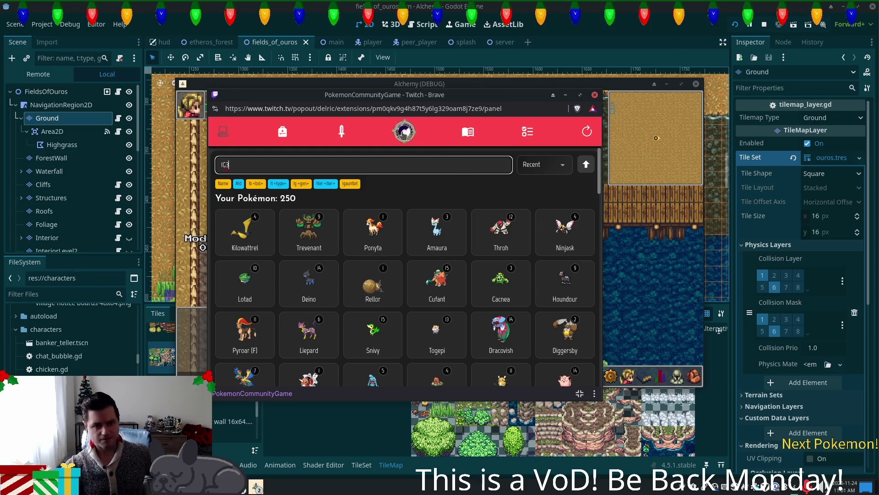
click(547, 167)
click(542, 201)
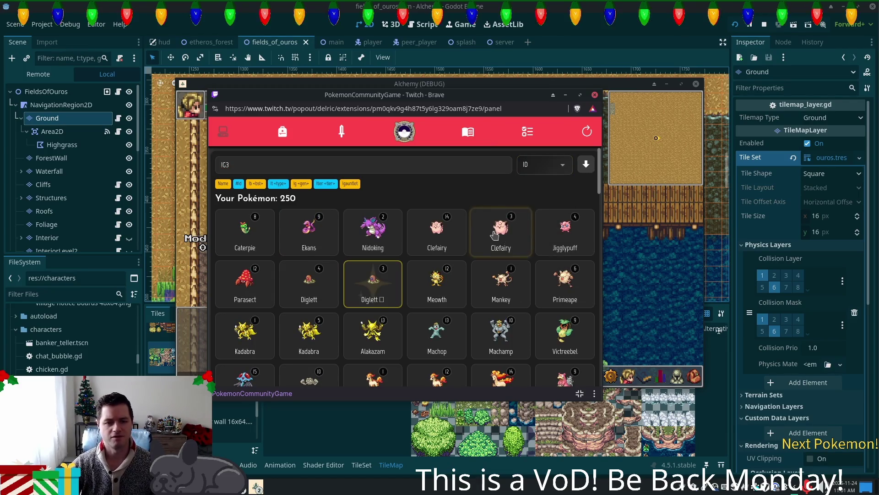
click(295, 160)
key(BackSpace)
text(3)
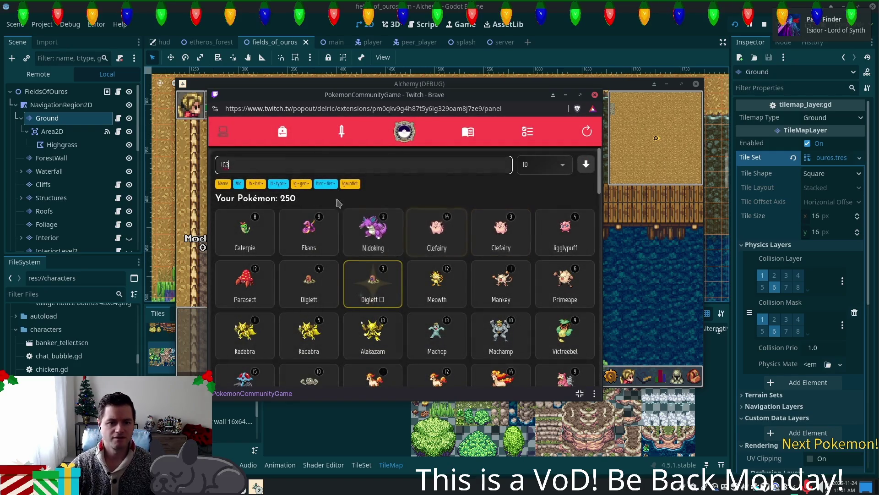
click(544, 164)
click(536, 181)
click(419, 164)
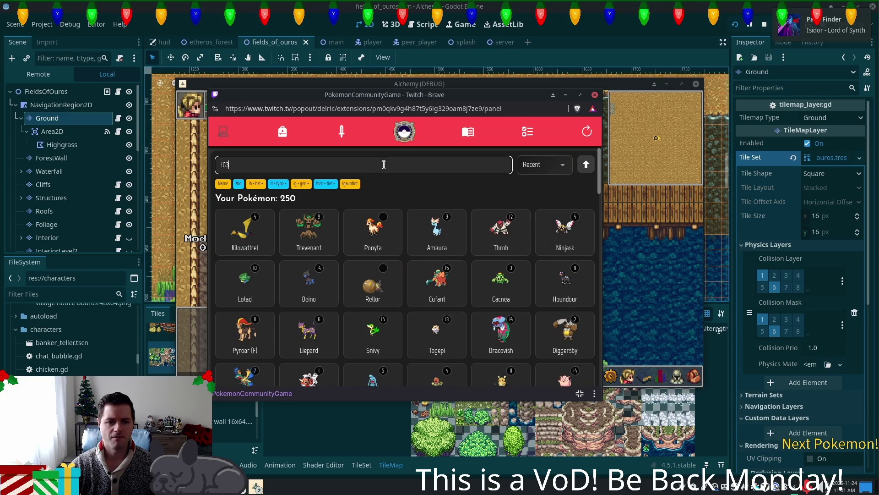
text(lg3)
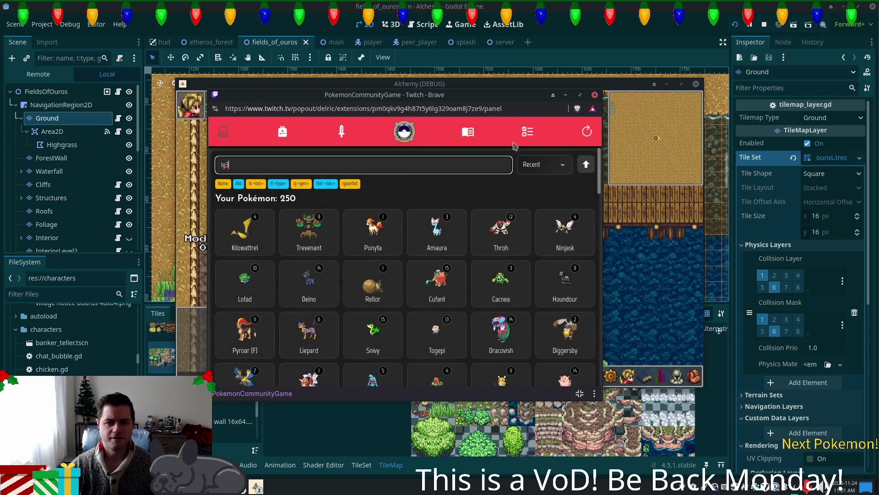
Step: Sort the collection by ID, search 'lg 3', and open the second Absol's details
click(528, 132)
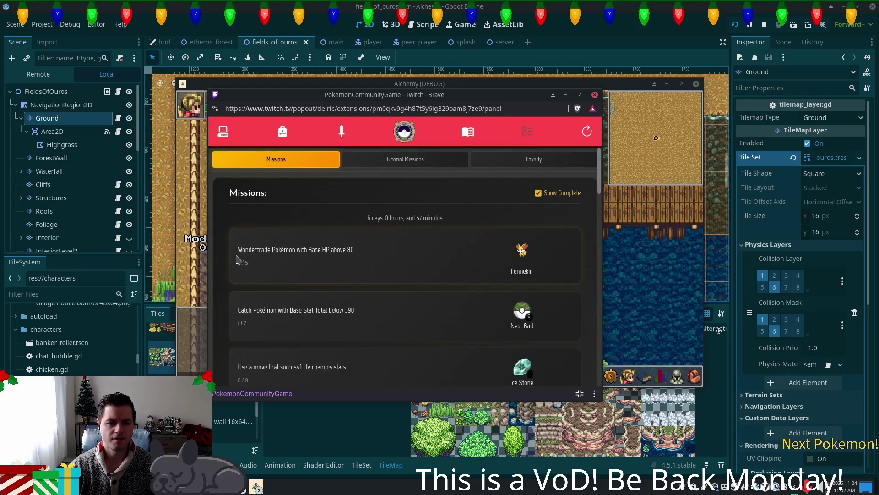
click(390, 161)
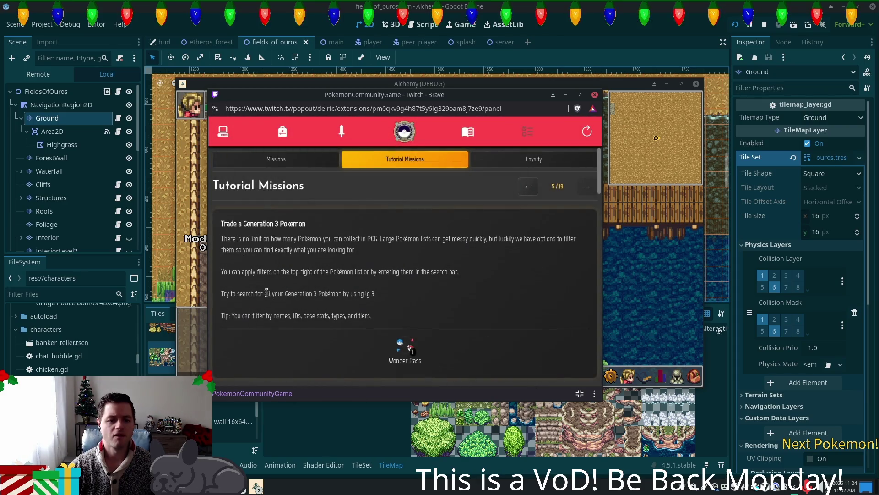
click(224, 133)
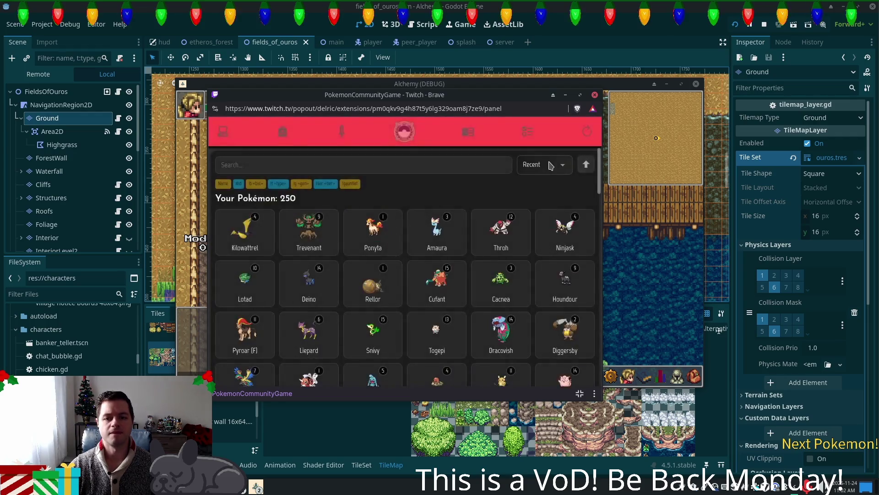
click(547, 168)
click(526, 200)
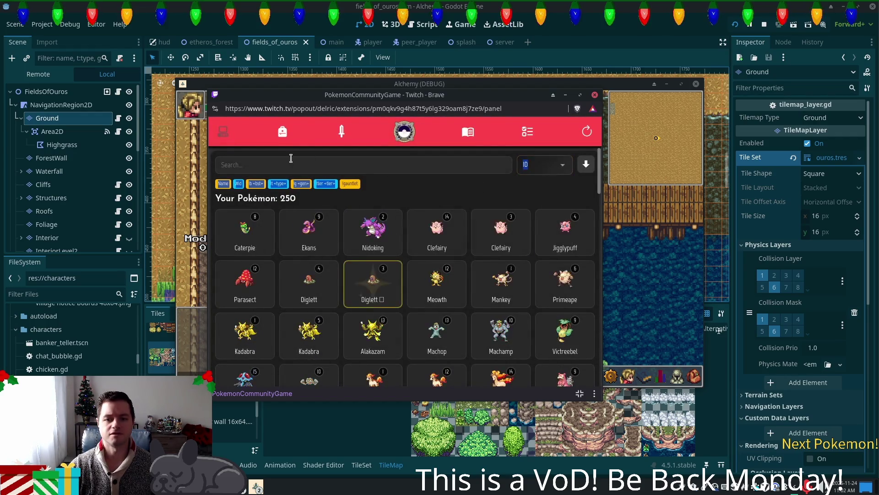
click(279, 165)
text(lg 3)
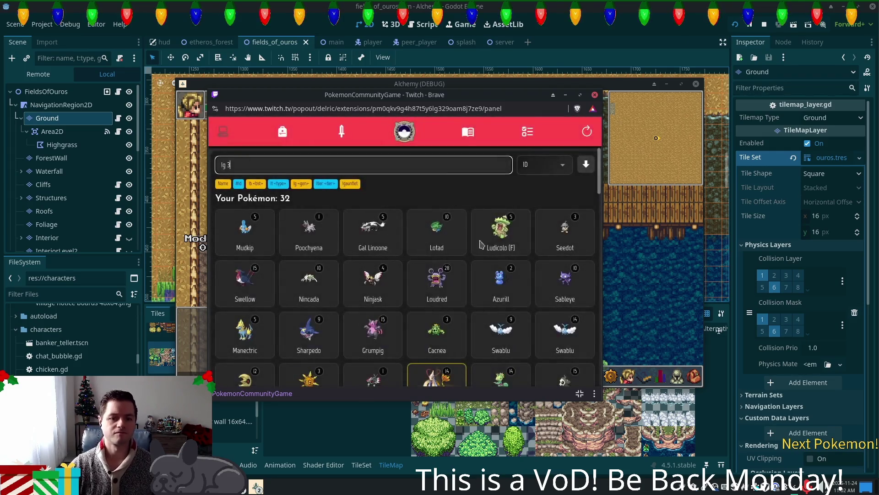
scroll(545, 258, down, 4)
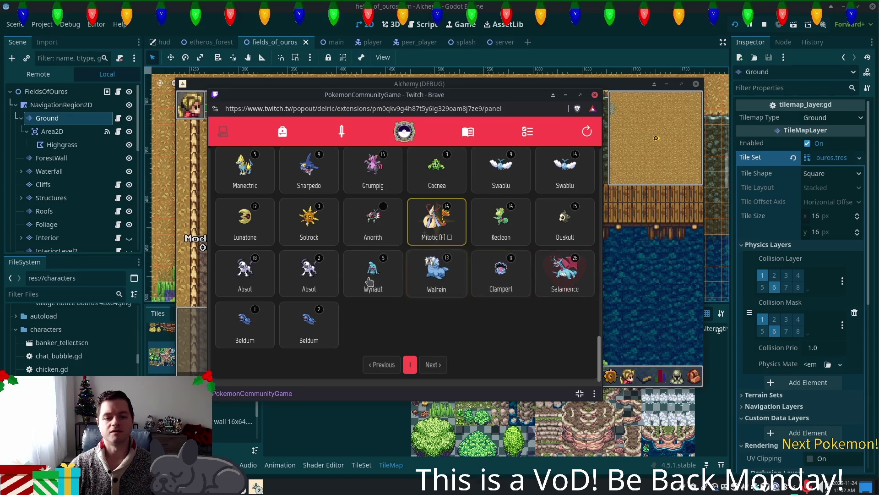
click(319, 278)
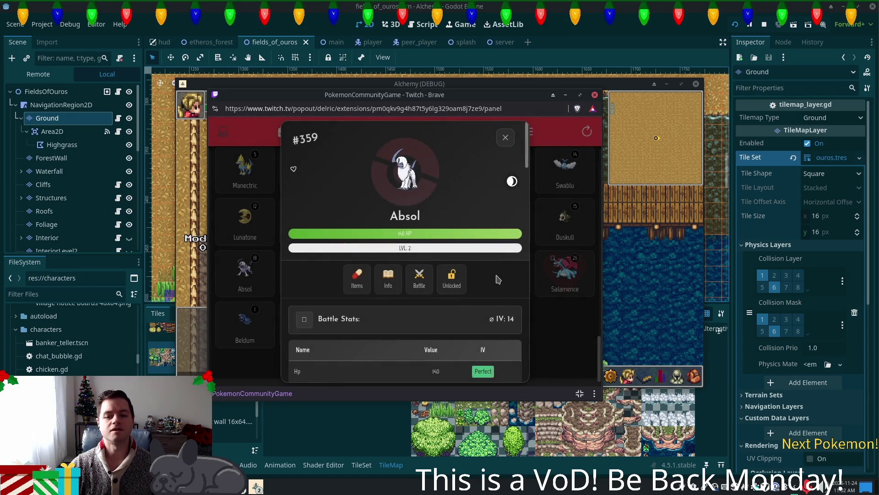
Step: Compare the IV 14 and IV 7 Absol cards and open the IV 7 Absol
scroll(499, 280, down, 3)
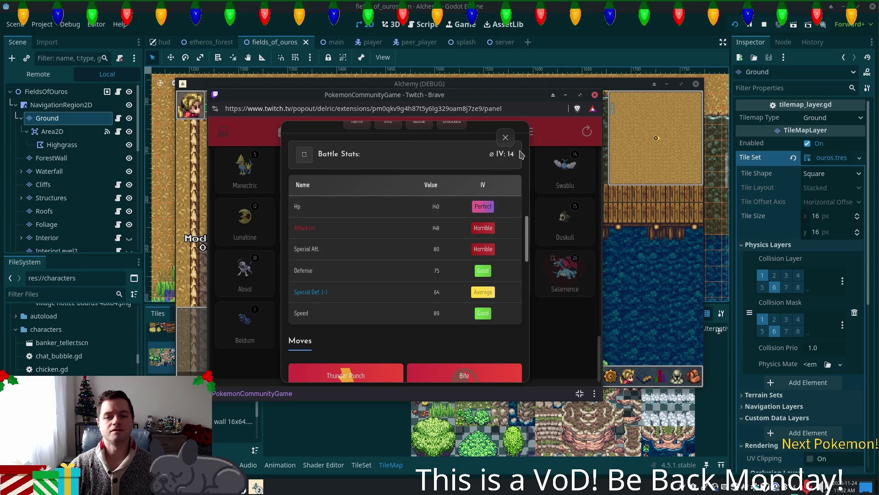
click(506, 139)
click(399, 293)
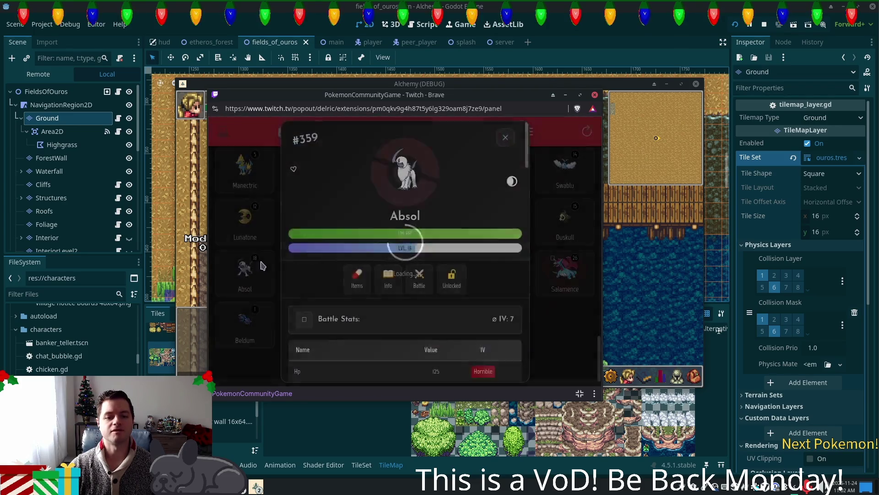
scroll(403, 275, down, 5)
scroll(414, 221, up, 2)
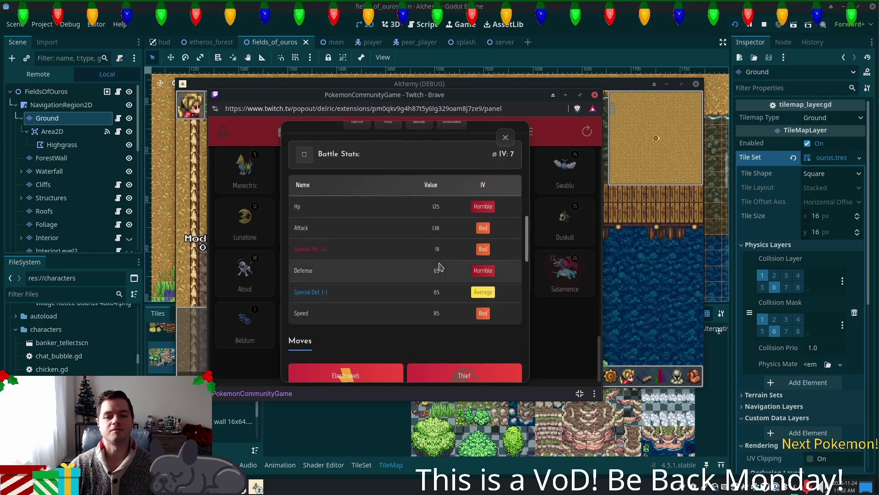
click(275, 256)
click(294, 265)
scroll(393, 245, down, 5)
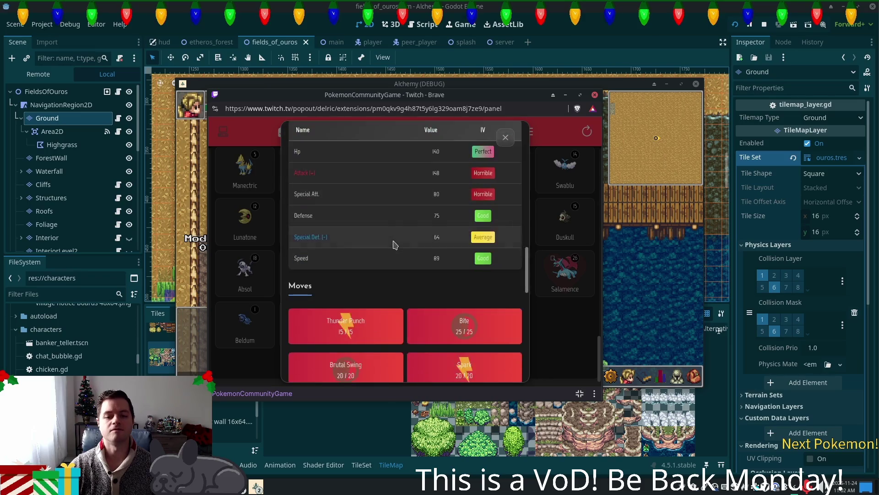
scroll(456, 200, up, 2)
click(505, 138)
click(240, 287)
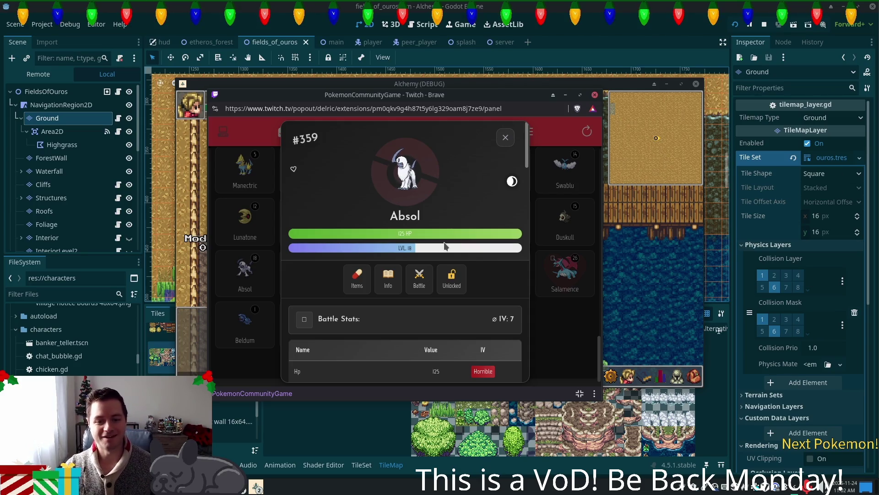
Step: Wondertrade the level 18 Absol, dismiss the new Hariyama dex entry, and check tutorial progress
scroll(422, 289, down, 8)
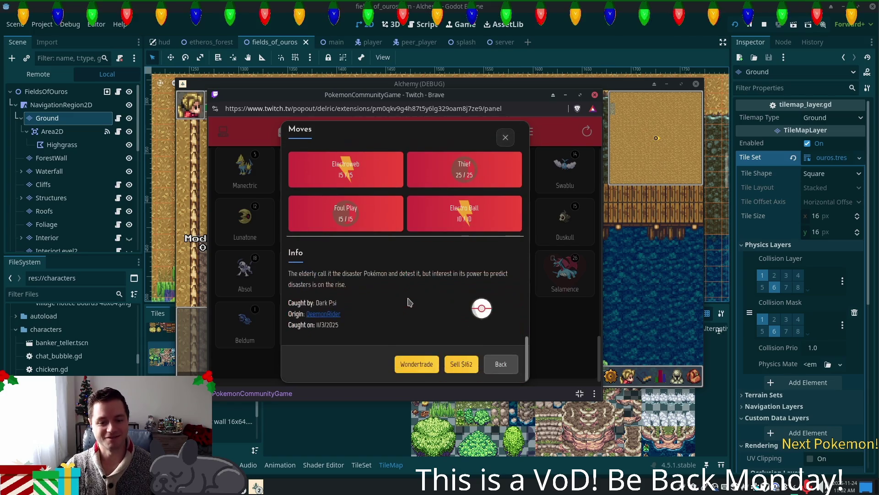
click(414, 365)
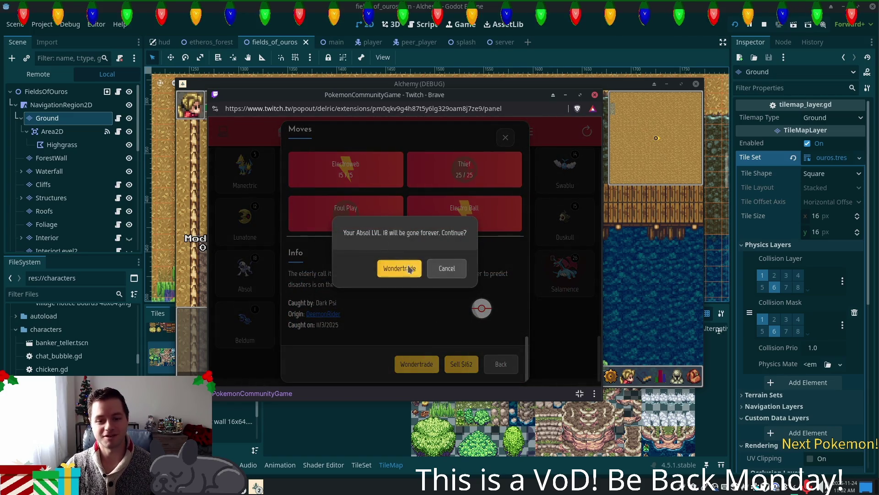
click(399, 269)
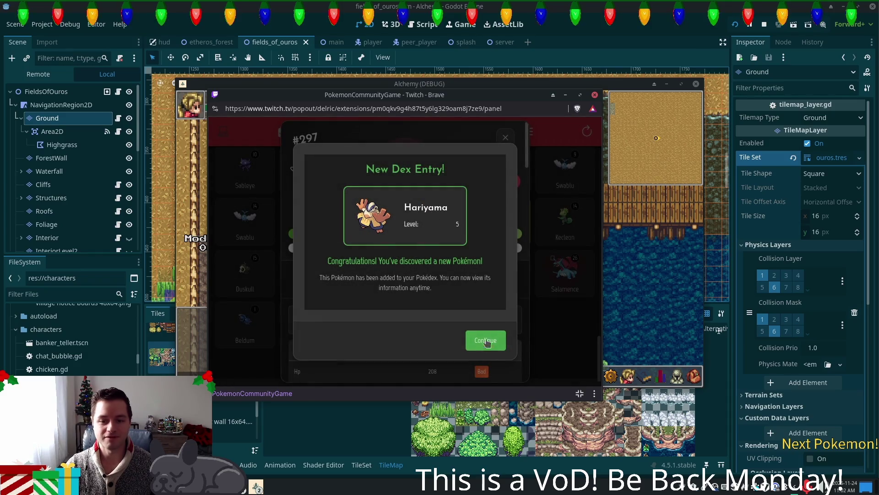
click(487, 341)
click(526, 137)
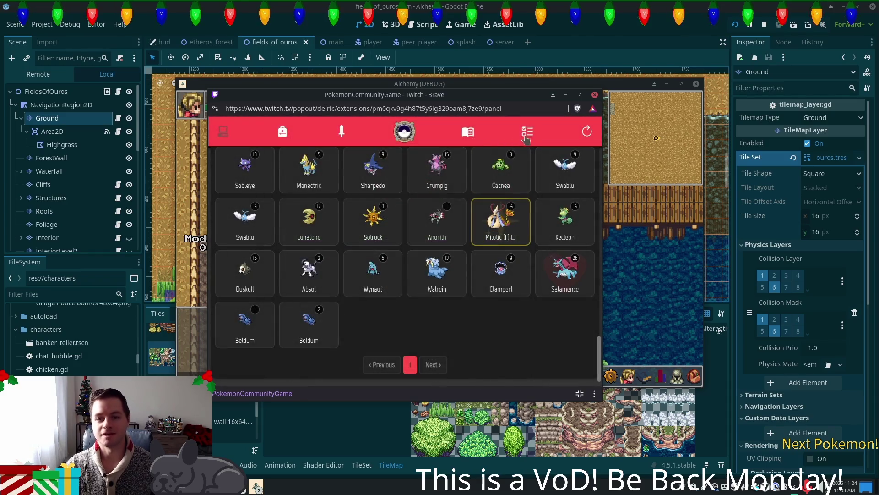
click(405, 159)
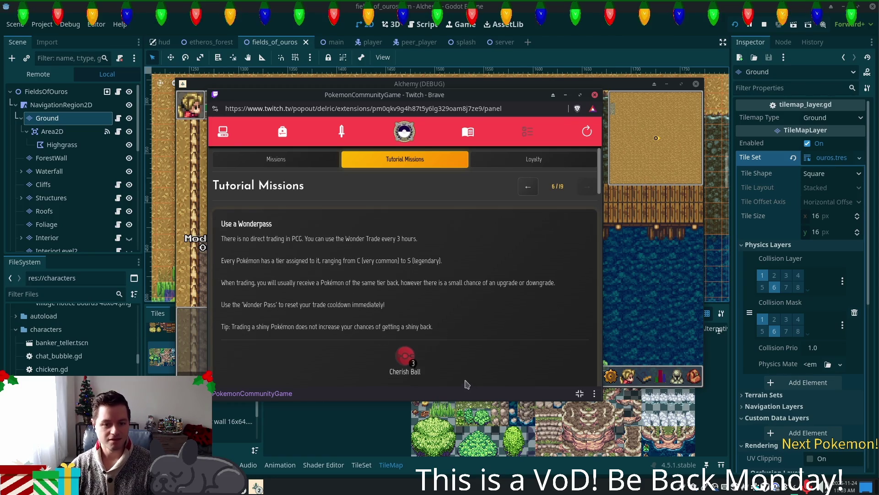
Step: Read the Cherish Ball reward and Wonder Pass cooldown tip, then show the regular Missions list
click(406, 362)
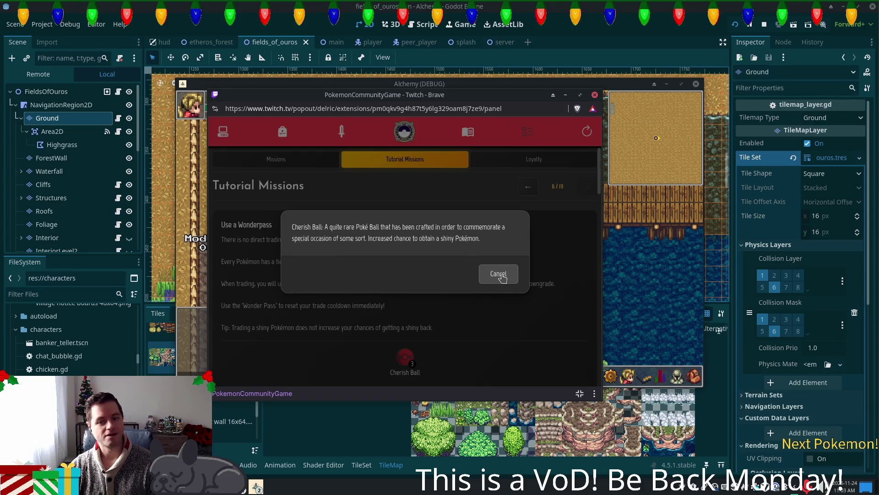
click(498, 274)
click(283, 159)
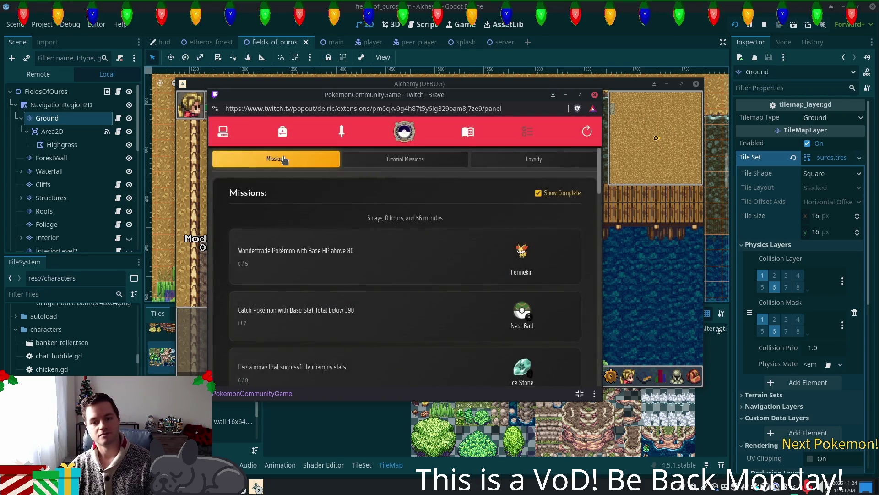
click(402, 161)
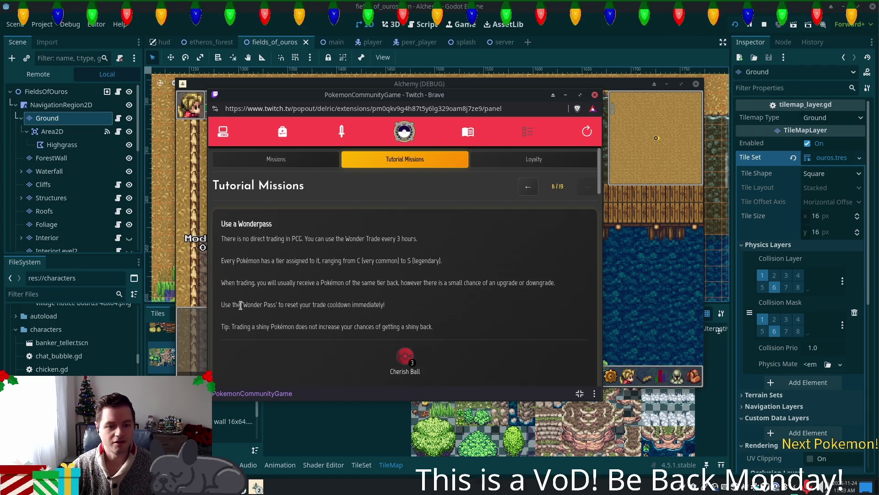
drag(290, 302, 363, 305)
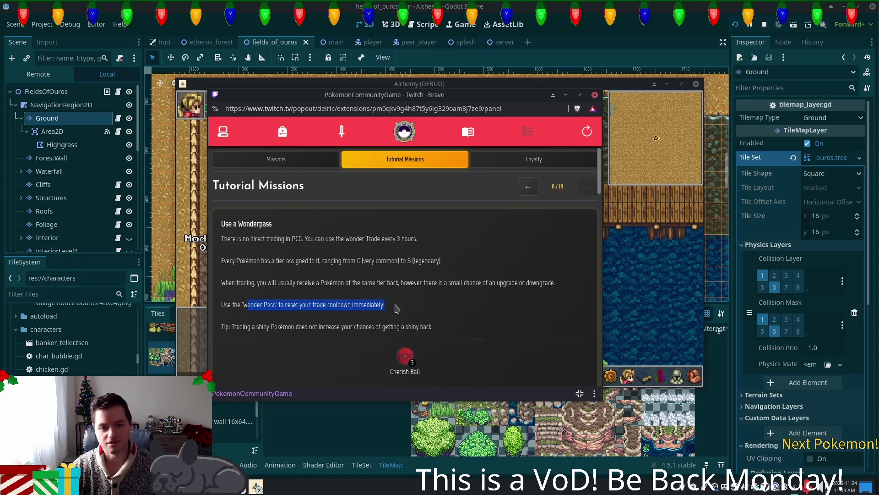
click(275, 159)
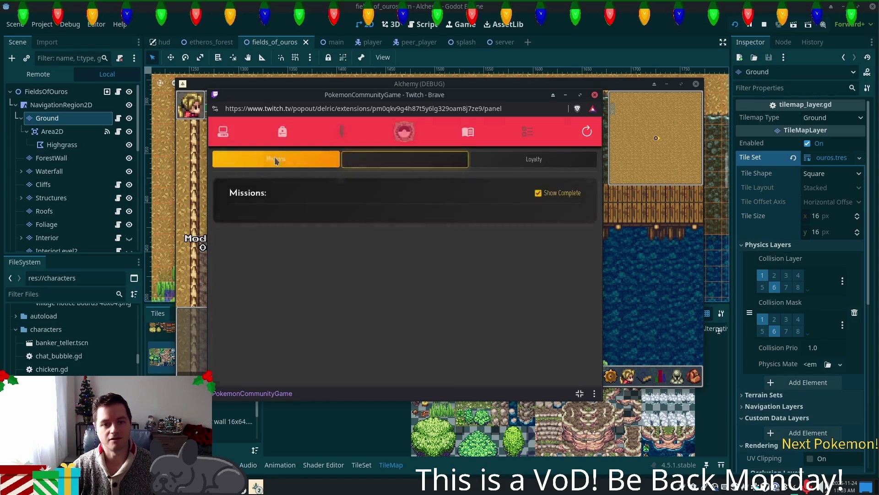
Step: Use the Wonder Pass from the backpack inventory and dismiss the success dialog
click(282, 131)
scroll(362, 242, down, 3)
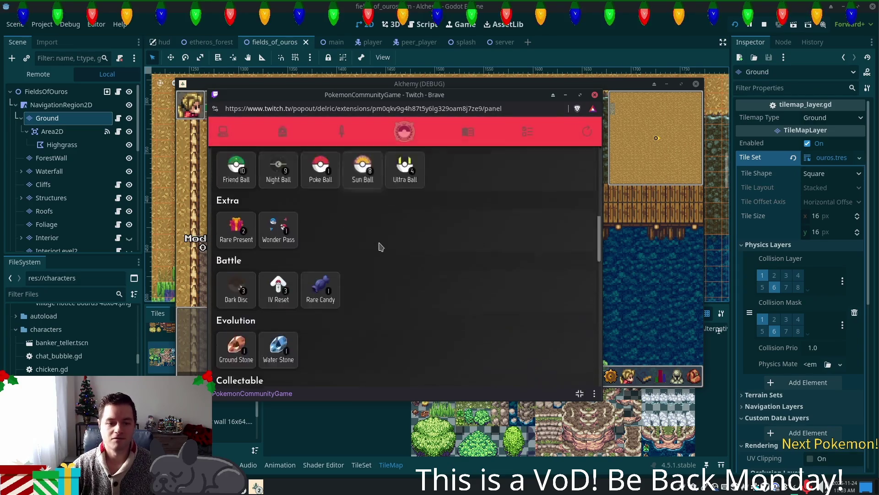
click(278, 186)
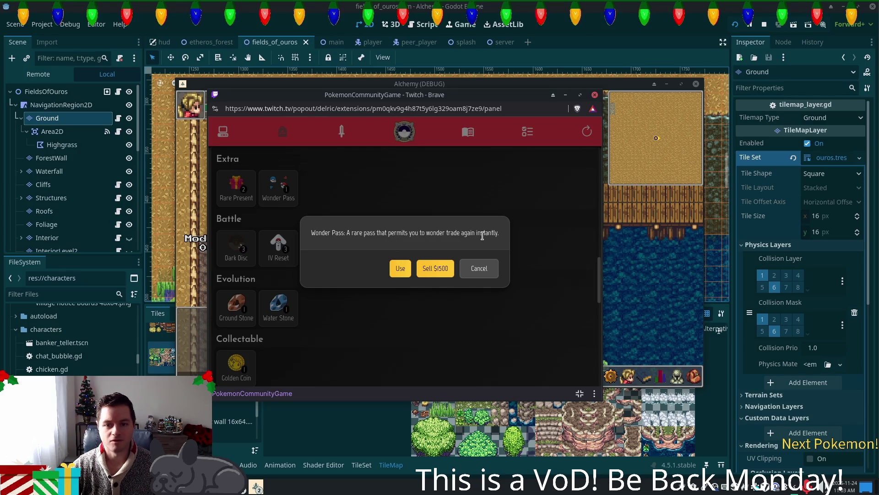
click(399, 268)
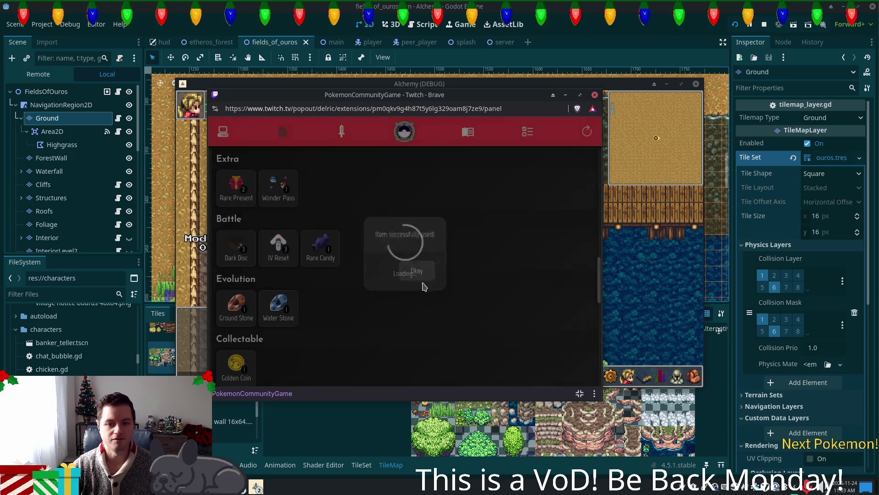
click(411, 270)
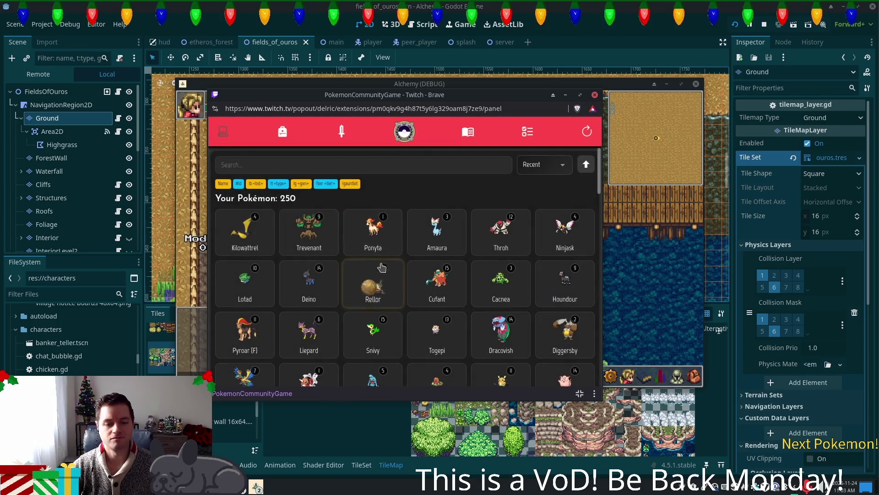
Step: Sort the Pokémon list by ID and search for 'lg 3'
click(538, 165)
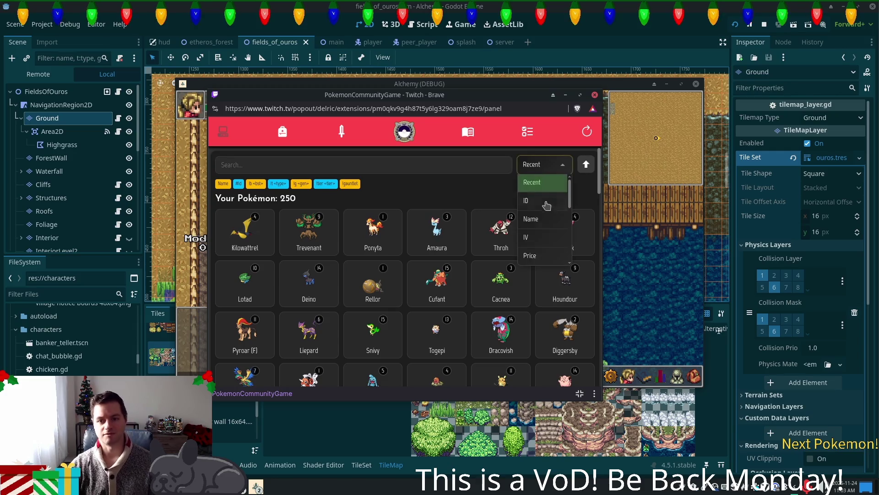
click(545, 197)
click(278, 163)
text(lg 3)
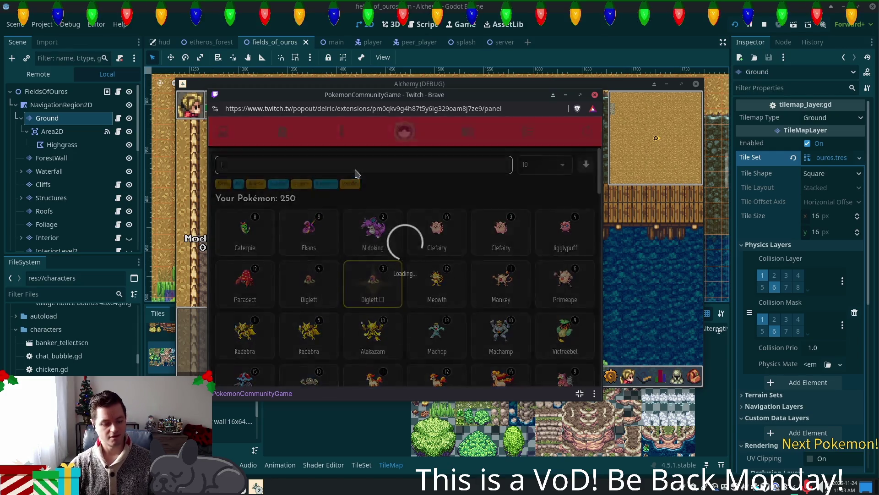
scroll(504, 229, down, 5)
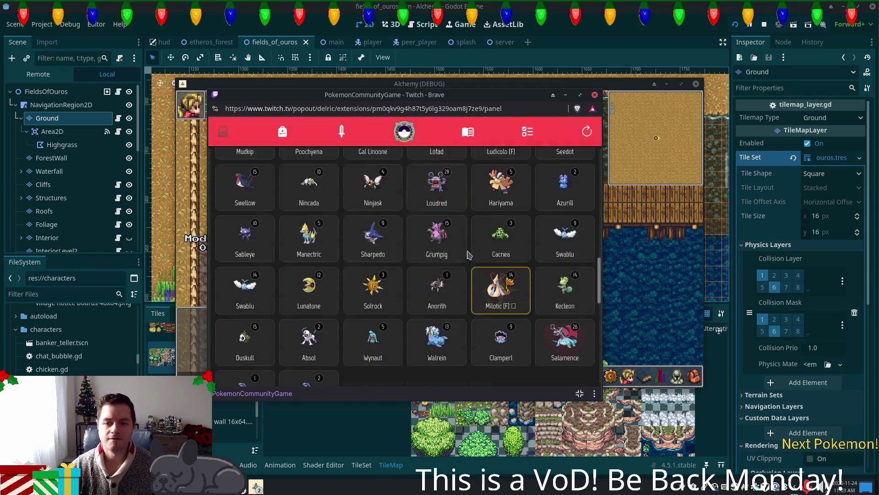
scroll(544, 241, up, 1)
Step: Wonder trade the level 14 Swablu and dismiss the new Arctozolt dex entry
click(544, 241)
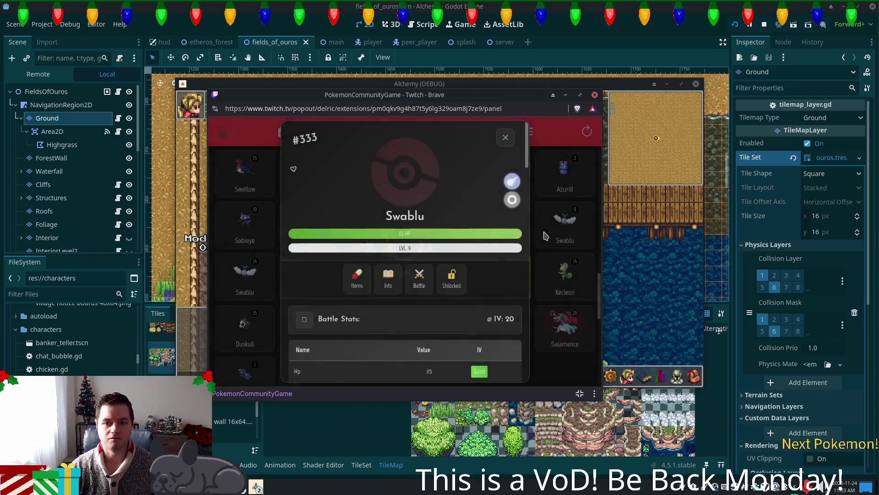
click(504, 140)
click(247, 293)
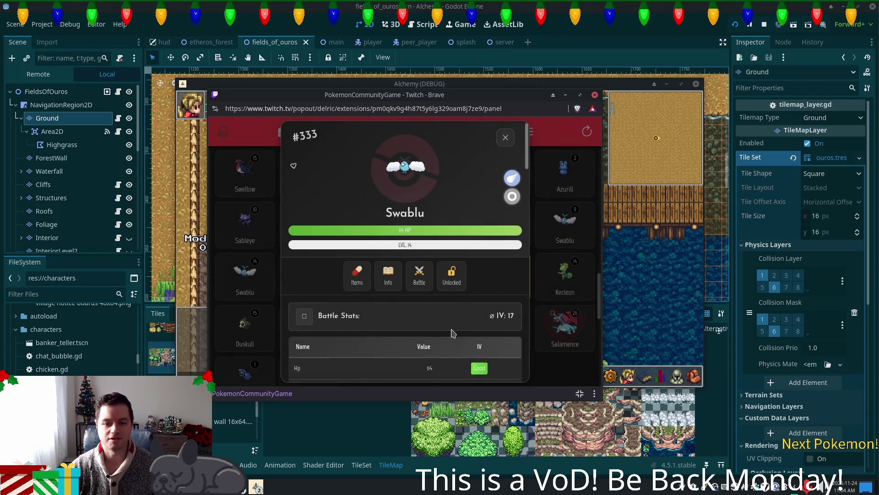
scroll(453, 327, down, 2)
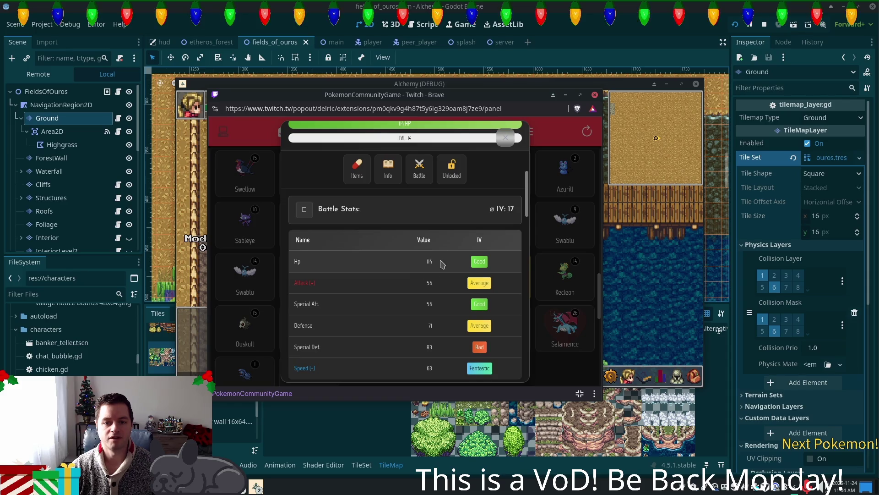
scroll(444, 267, up, 2)
scroll(449, 295, down, 2)
scroll(451, 302, down, 8)
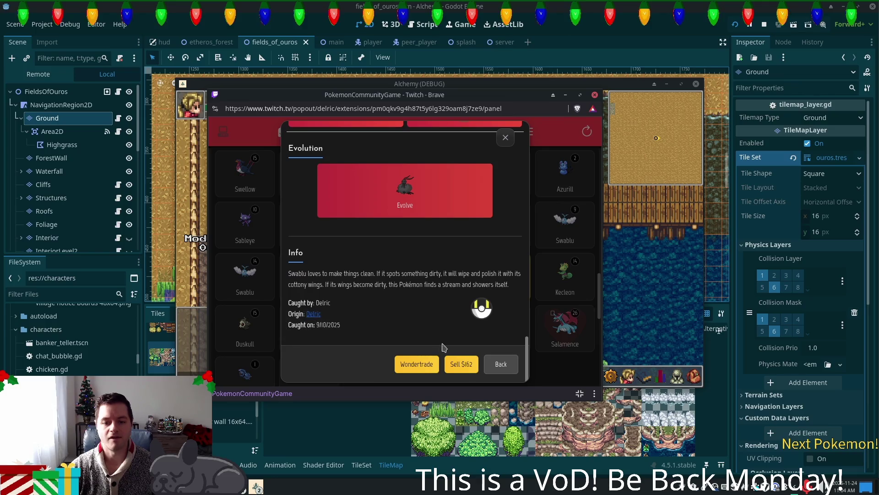
click(425, 364)
click(401, 267)
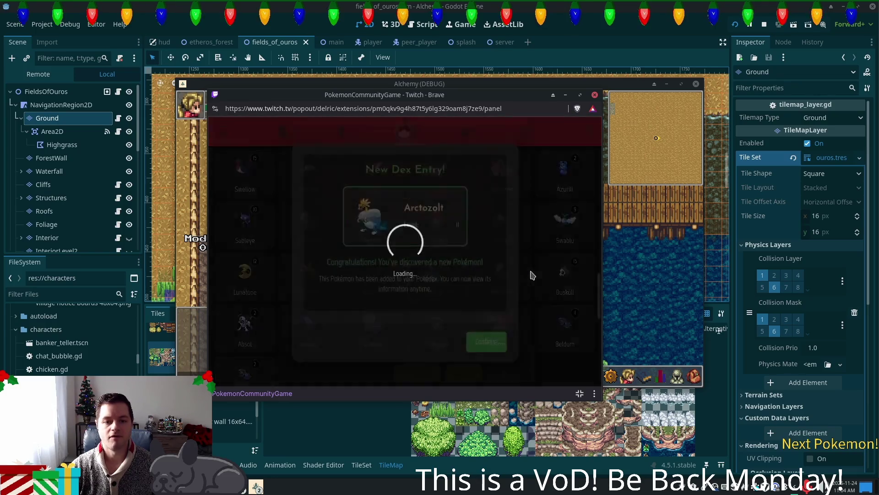
click(485, 345)
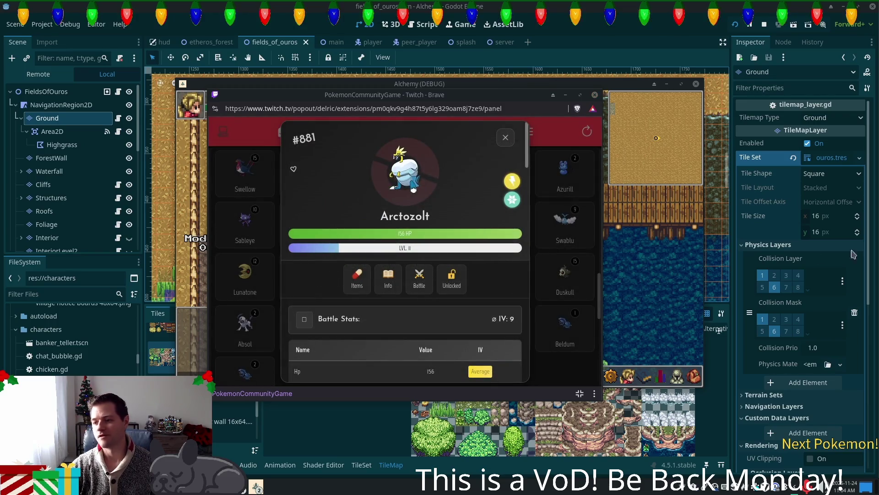
Step: Close the Arctozolt details and view the Tutorial Missions
click(500, 142)
click(521, 134)
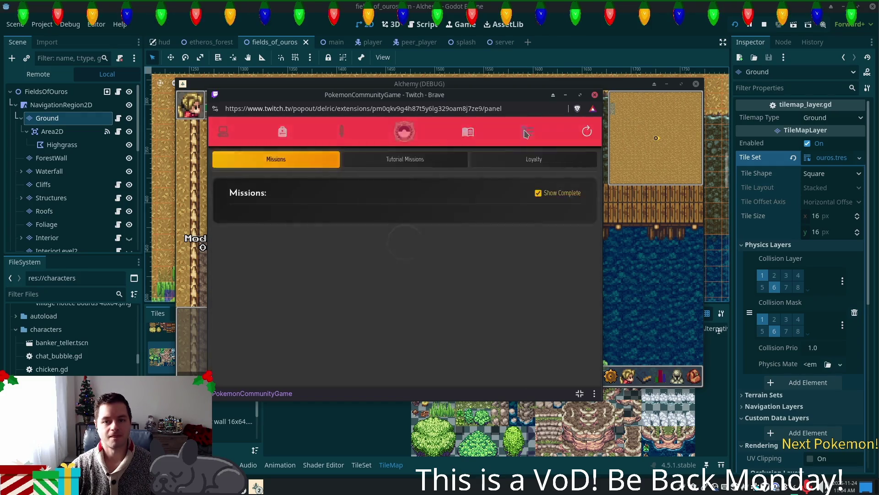
click(386, 161)
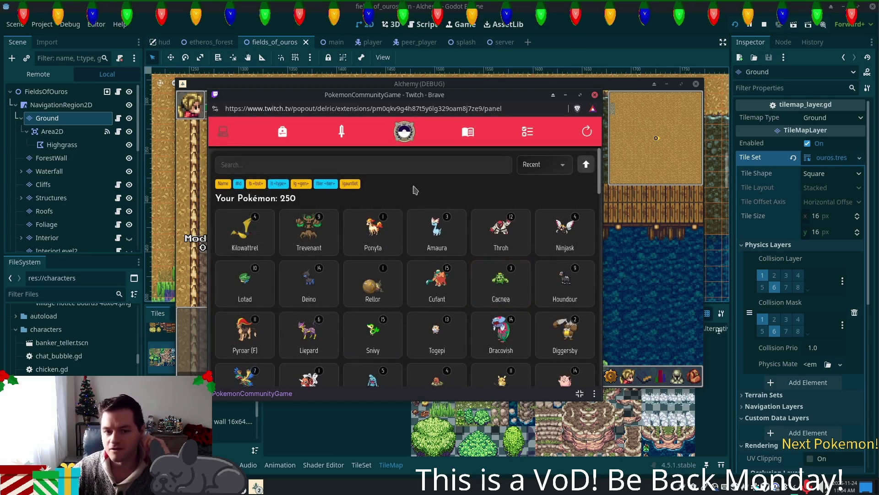
Step: Sort the Pokémon collection by Base stats
mouse_move(601, 163)
mouse_down()
mouse_move(602, 192)
mouse_move(575, 126)
mouse_up()
click(561, 165)
scroll(565, 233, down, 5)
scroll(561, 208, down, 3)
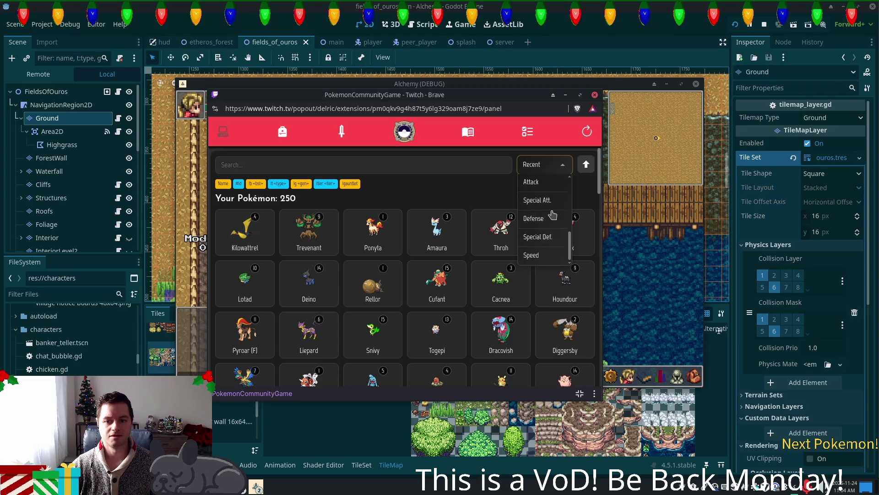
scroll(554, 215, up, 3)
click(548, 200)
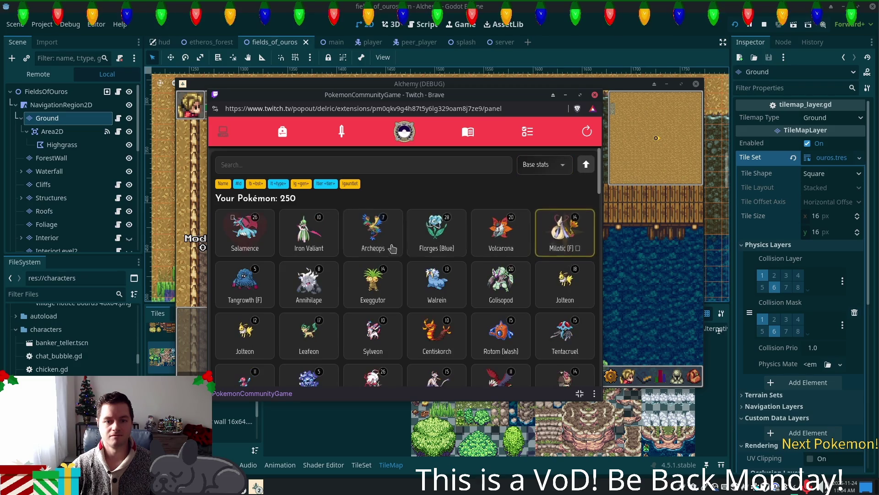
Step: Inspect Salamence's stats, then hide the Twitch popout window
click(246, 239)
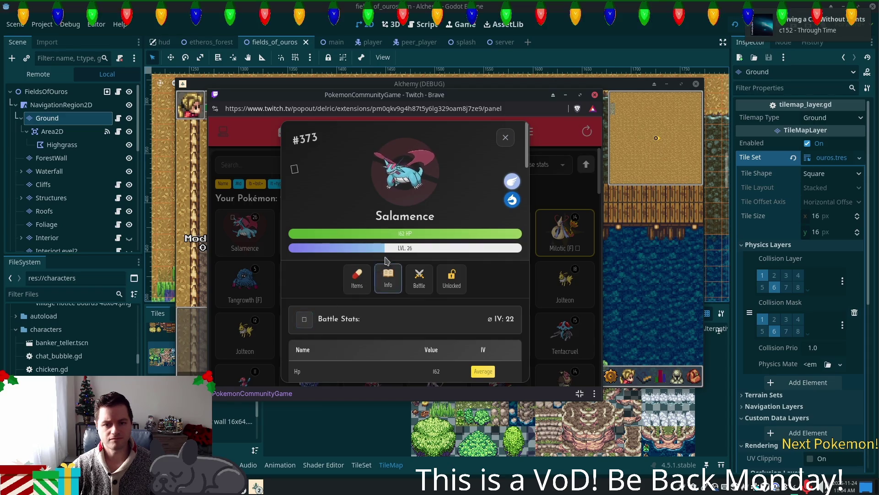
scroll(440, 238, down, 8)
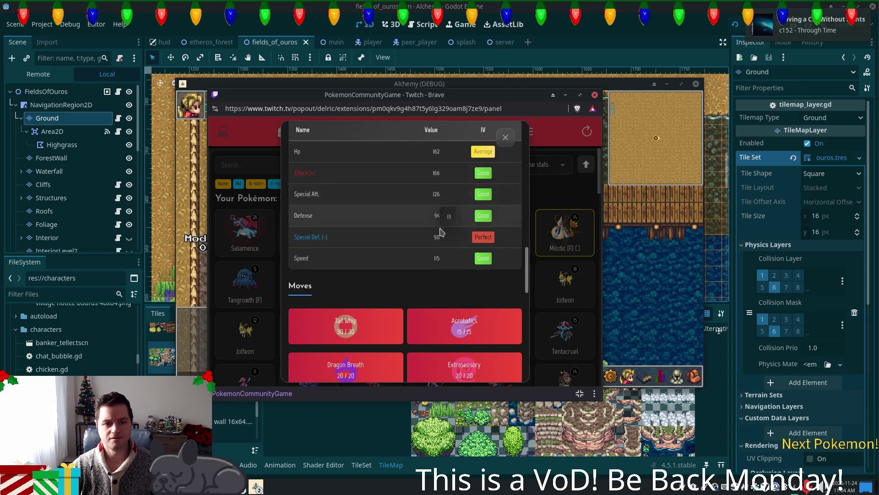
scroll(506, 137, up, 3)
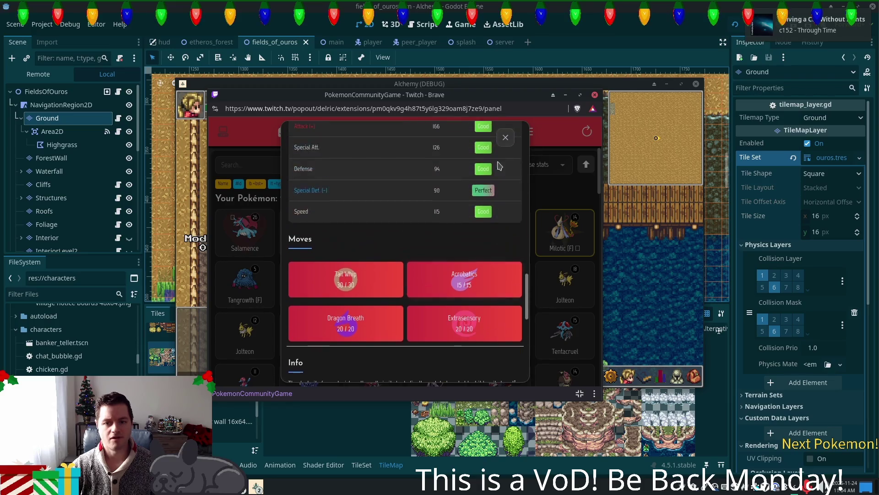
click(506, 137)
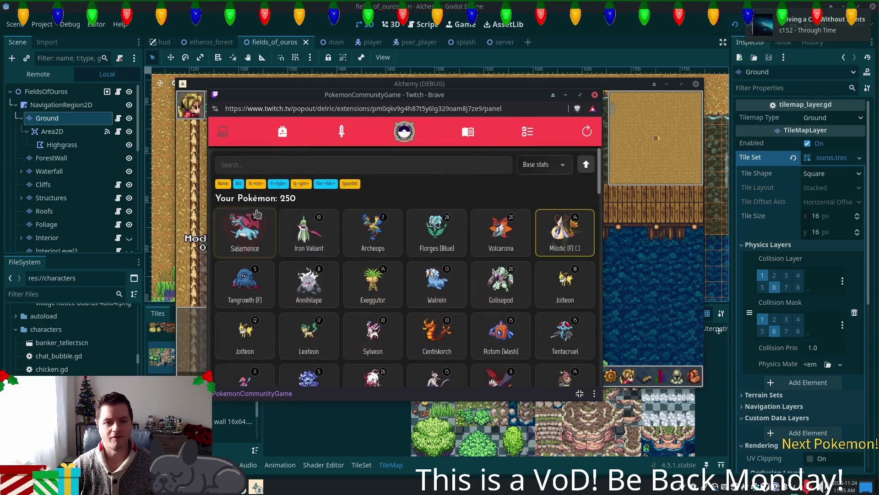
click(233, 223)
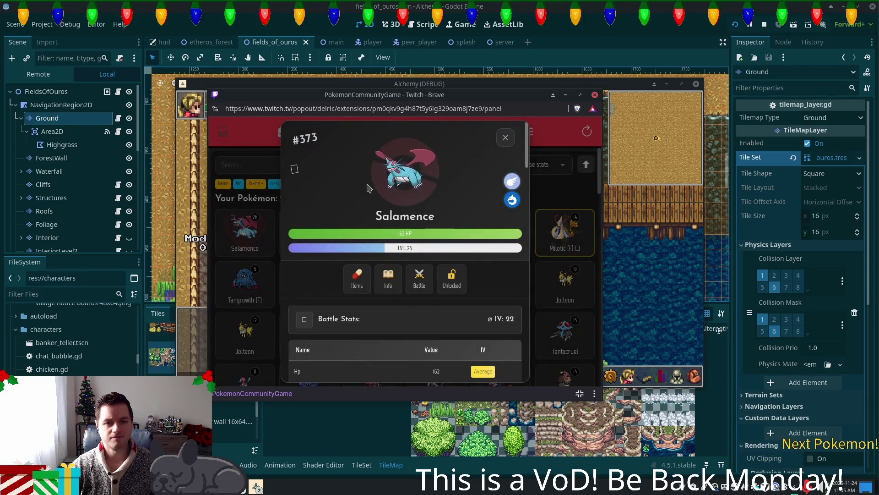
click(266, 215)
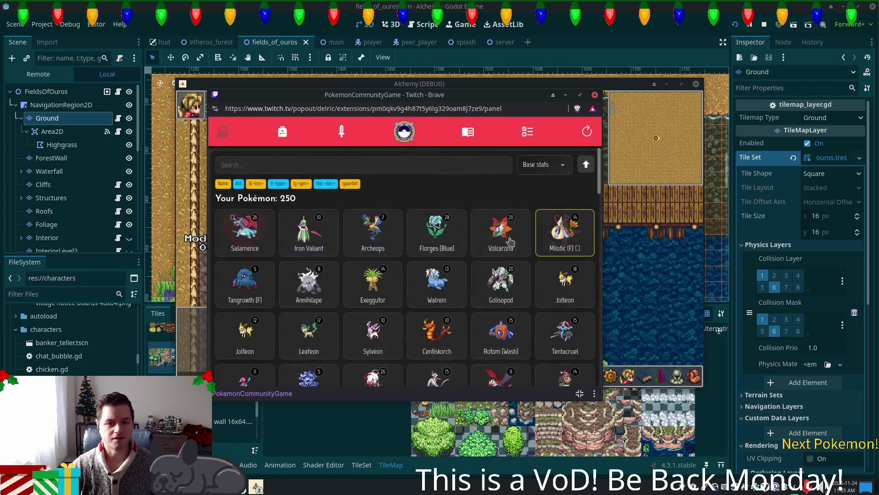
click(242, 234)
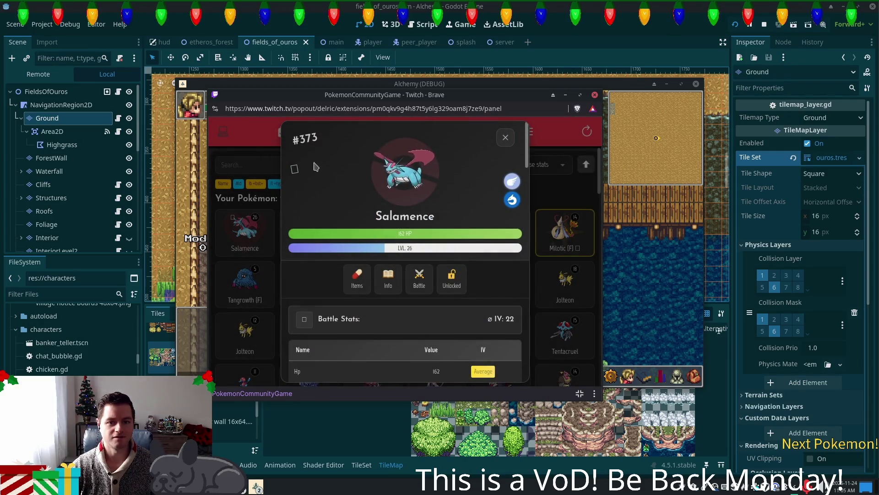
click(582, 94)
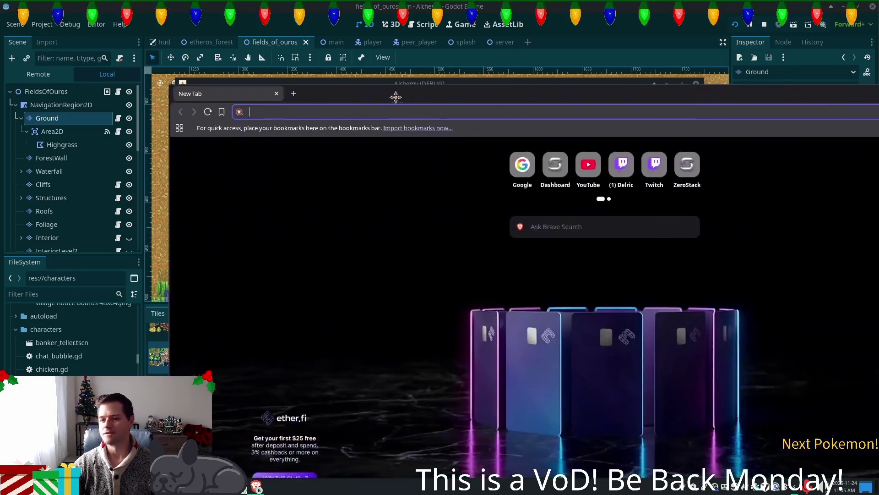
Step: Pop the PokemonCommunityGame extension out from the maximized Twitch channel and place it over the game
drag(527, 92, 231, 67)
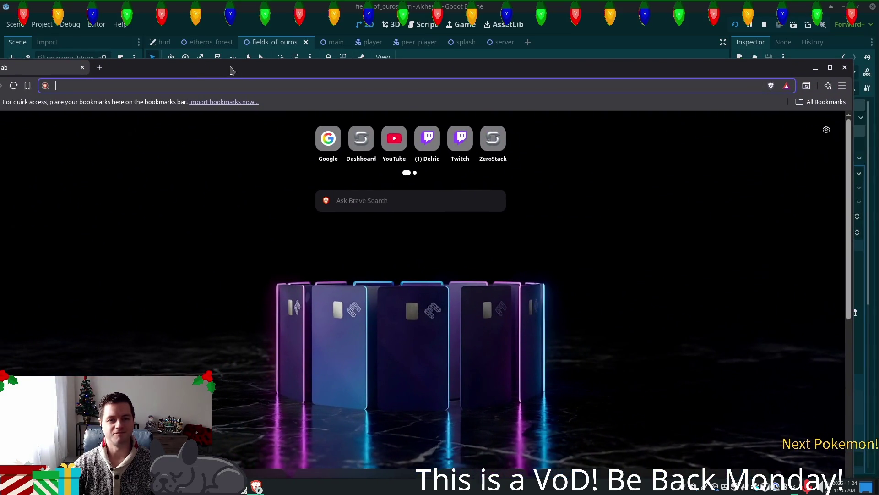
click(428, 138)
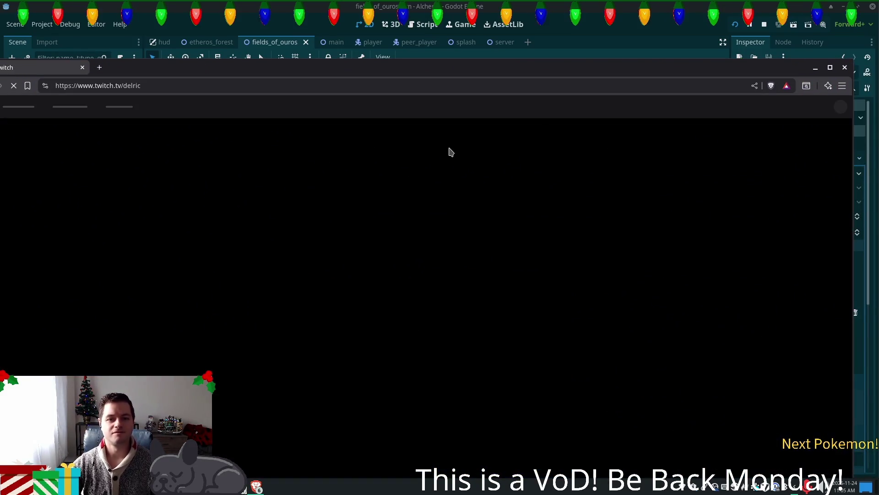
double_click(327, 69)
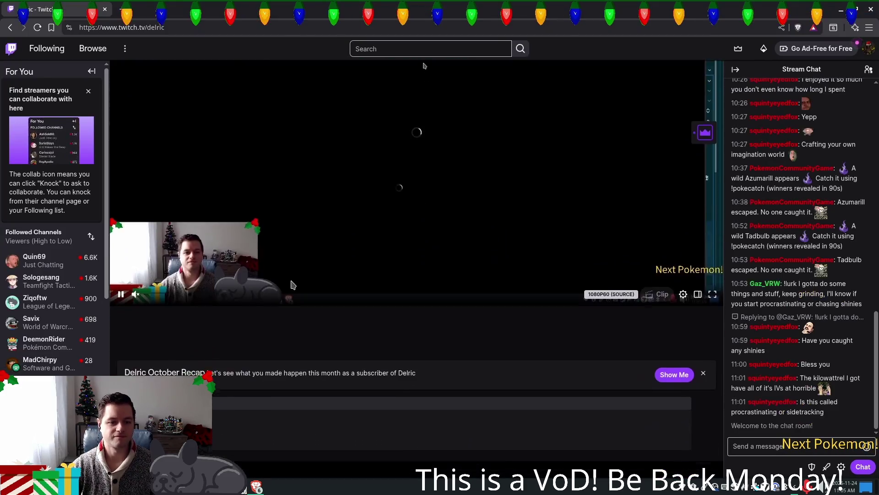
scroll(246, 330, down, 5)
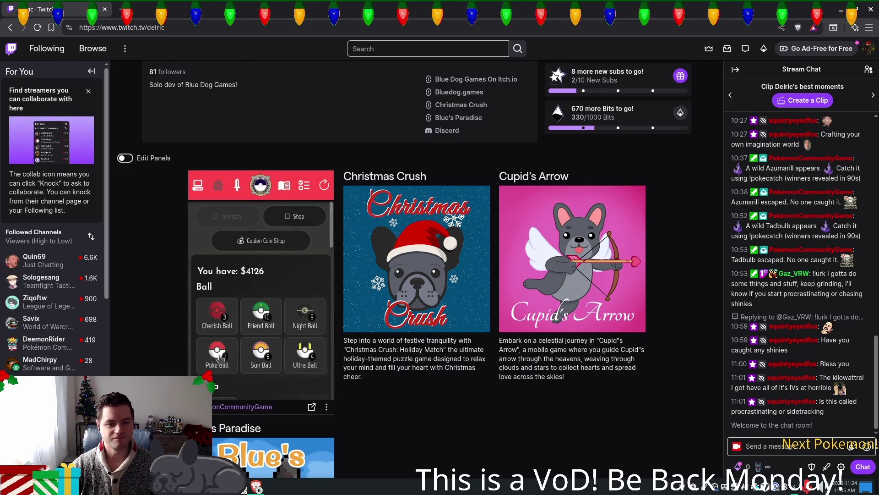
click(312, 407)
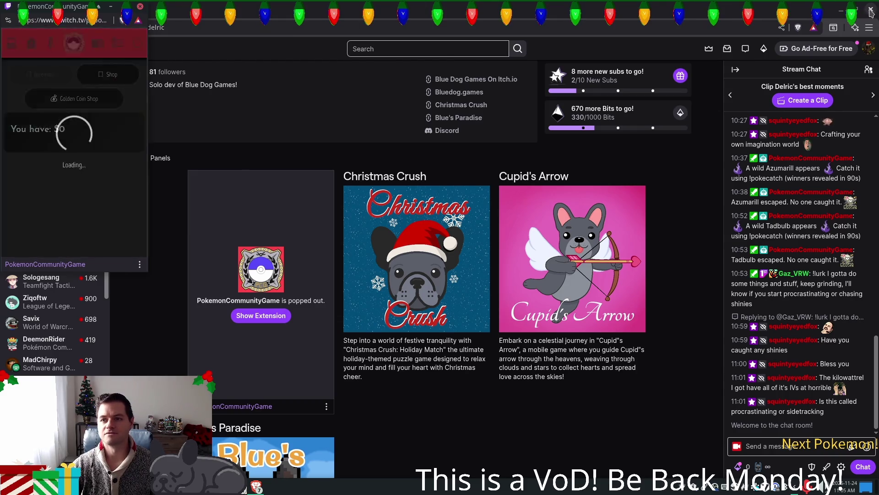
key(alt+Tab)
mouse_move(65, 9)
mouse_down()
mouse_move(330, 113)
mouse_move(322, 111)
mouse_up()
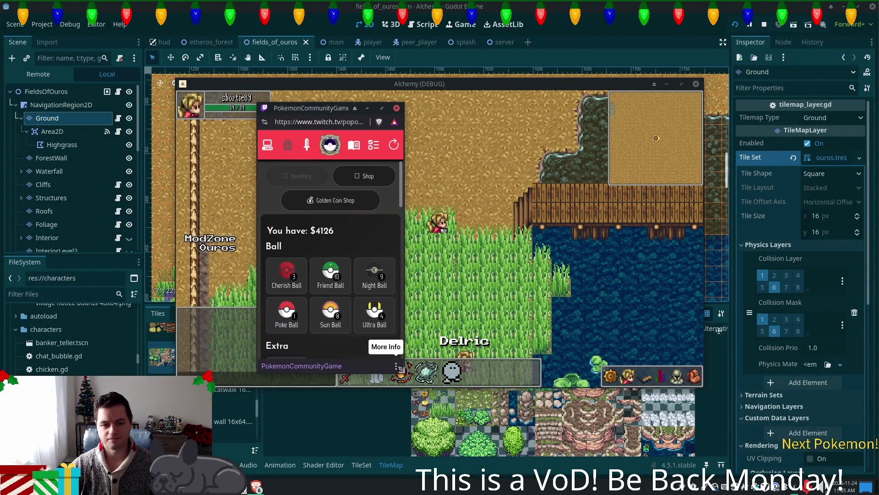
Step: Enlarge the pop-out and sort the Pokémon collection by base stats
drag(400, 370, 690, 397)
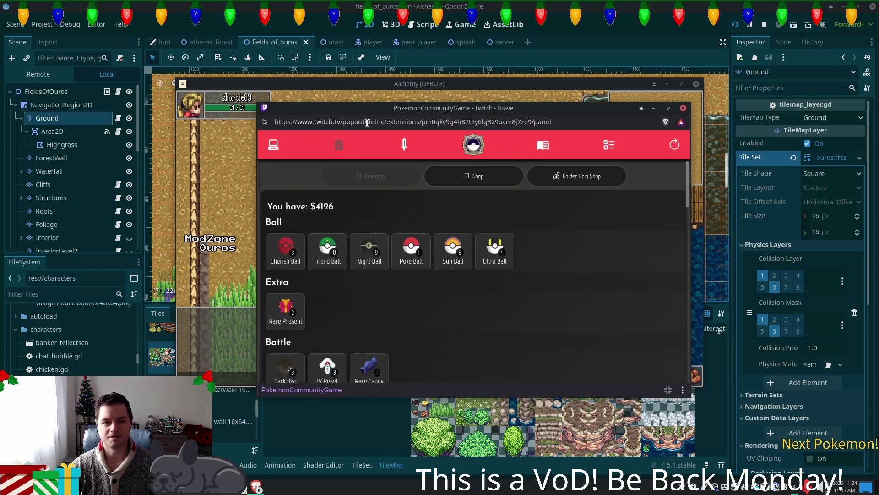
click(340, 146)
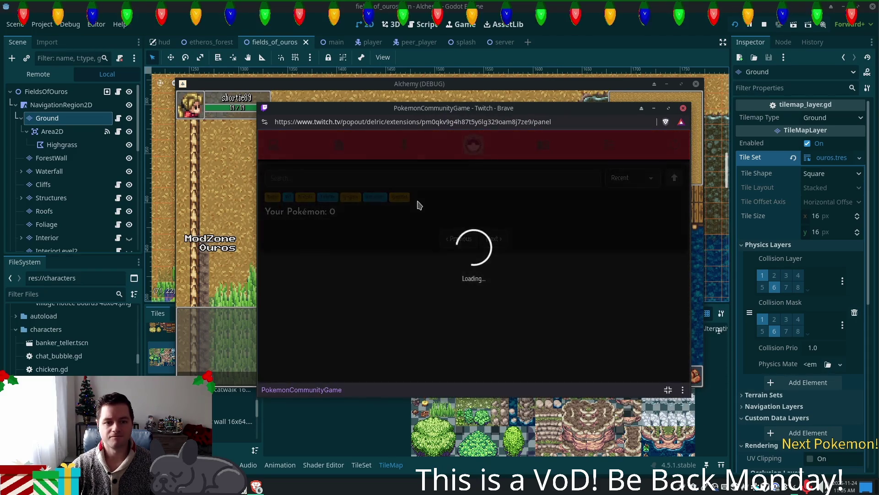
click(645, 181)
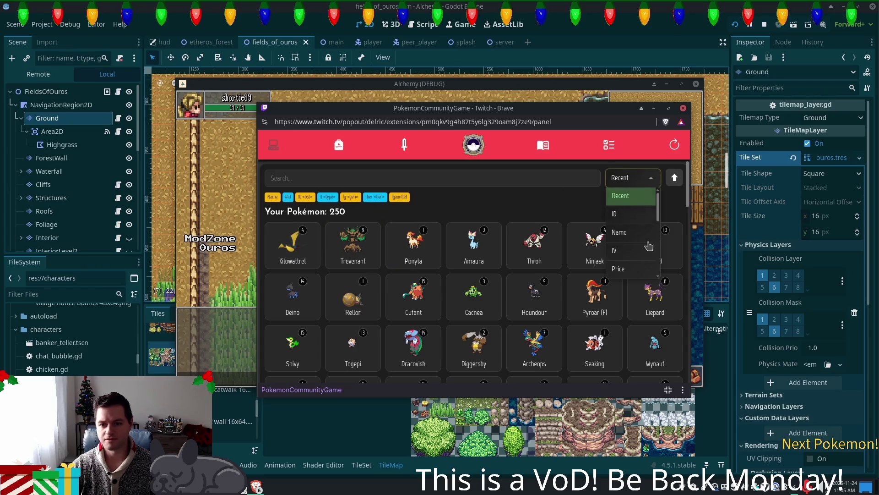
scroll(646, 225, down, 2)
click(643, 216)
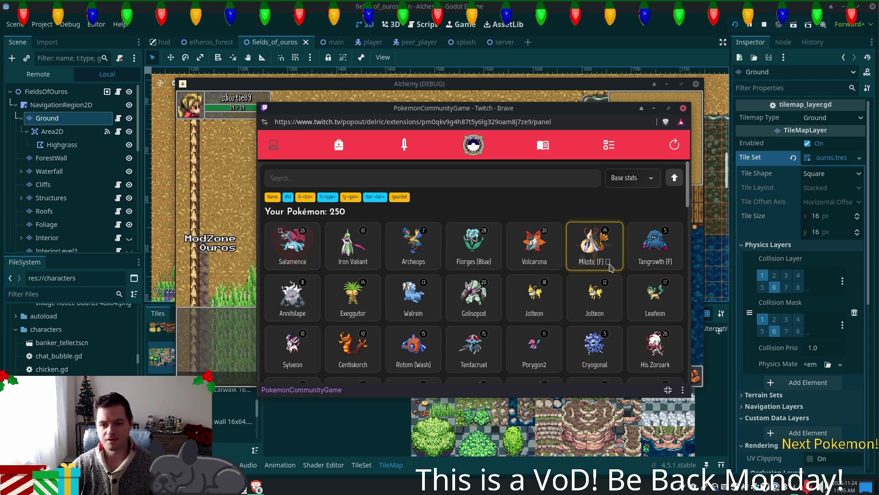
Step: Inspect Milotic's details, keeping its name unchanged, then open the Missions list
click(596, 264)
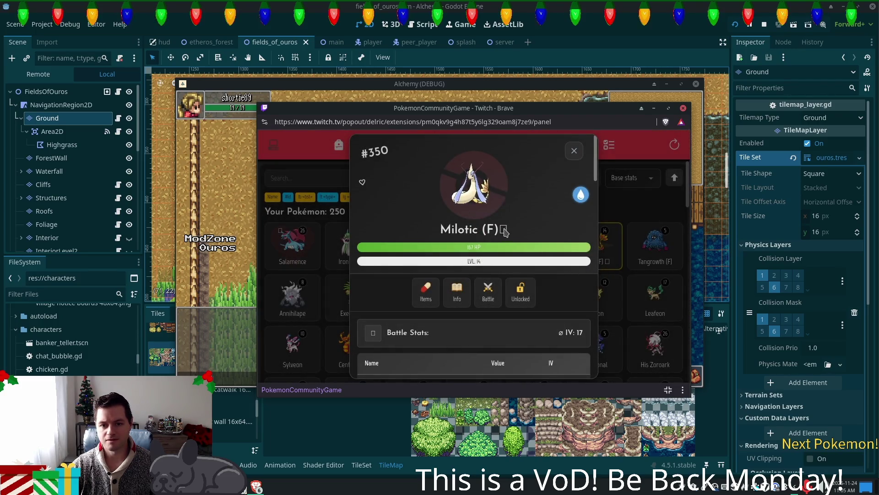
click(420, 231)
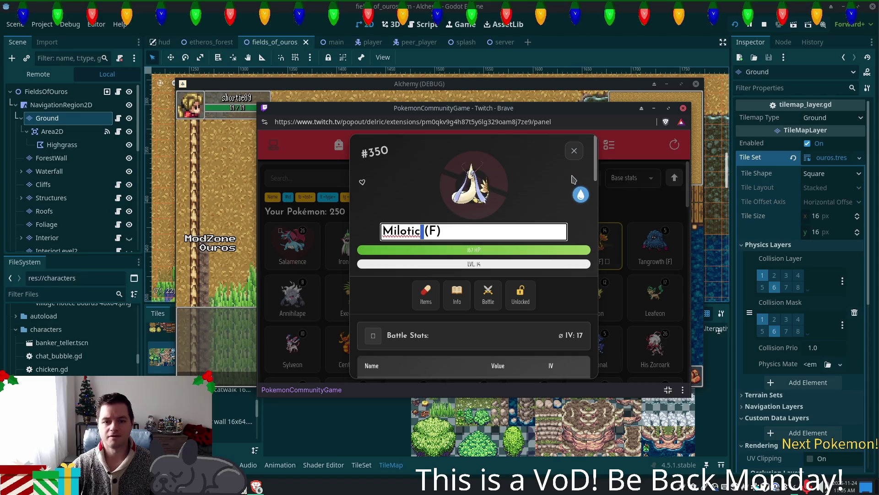
key(Return)
click(573, 152)
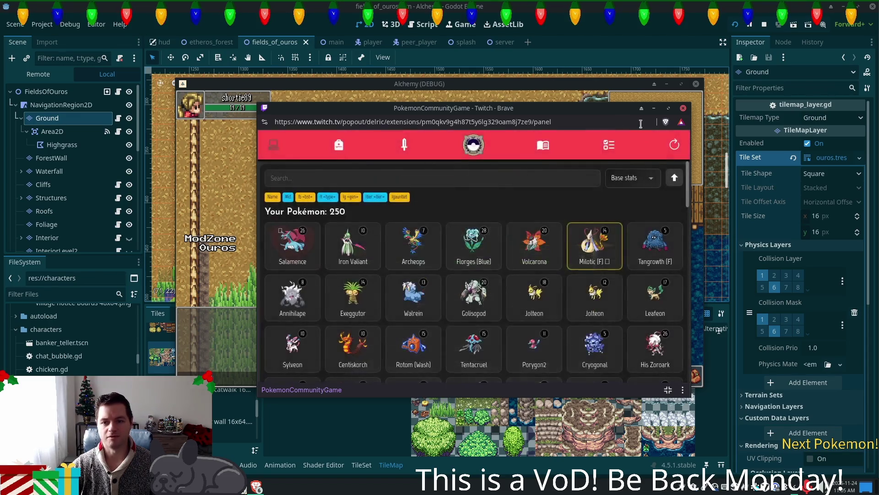
click(595, 143)
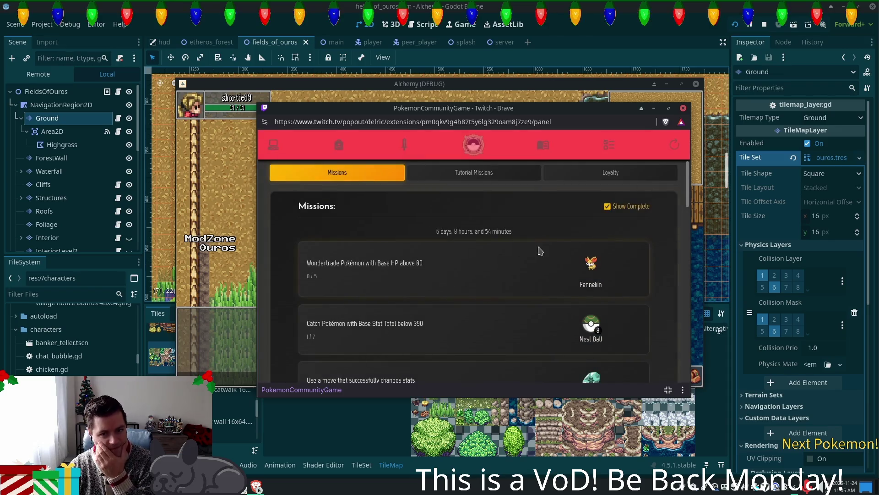
Step: Read the Lock a Pokemon tutorial mission, then return to the Pokémon collection
click(463, 174)
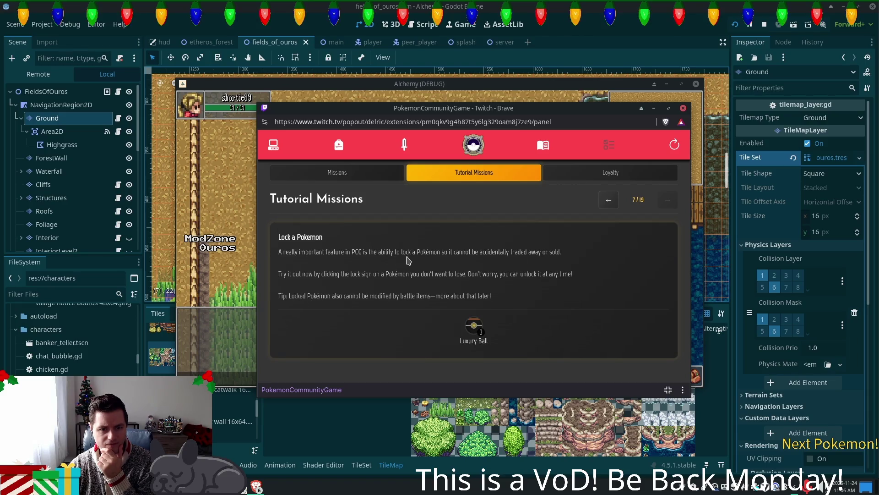
click(275, 150)
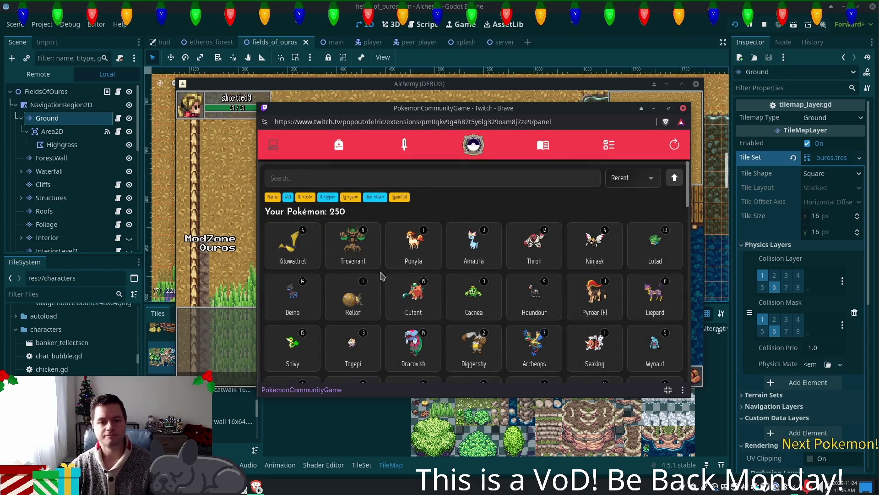
Step: Lock Salamence against trading or selling, then open the Missions list
click(353, 245)
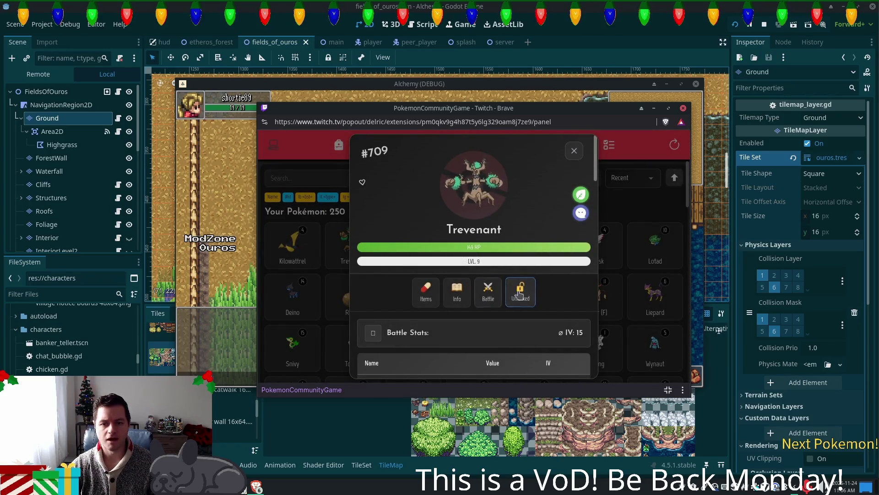
key(Escape)
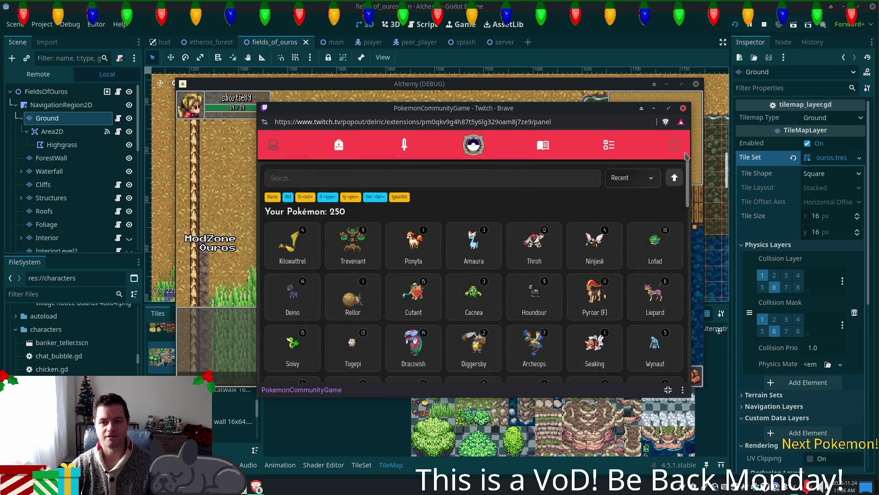
click(475, 176)
text(sala)
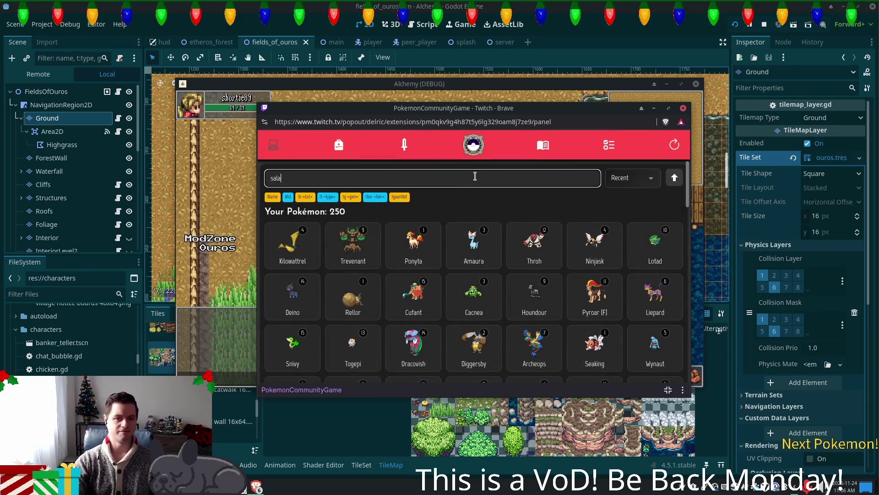
click(293, 245)
click(520, 292)
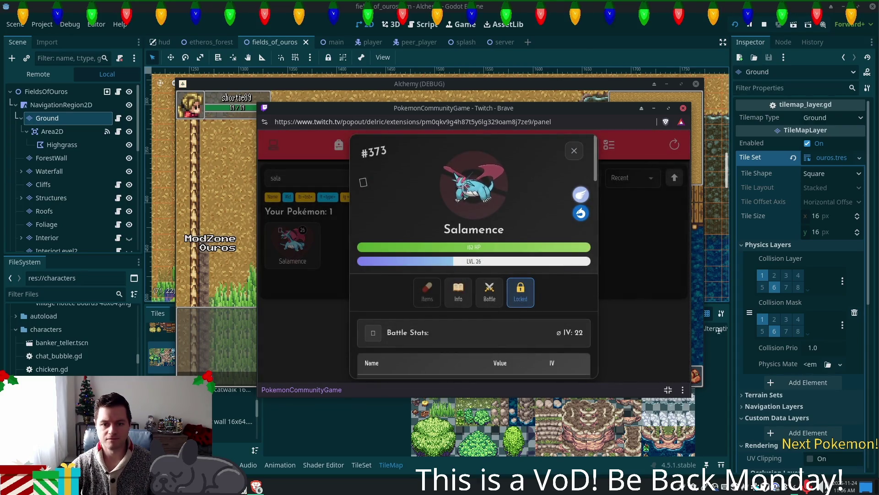
click(574, 150)
click(609, 145)
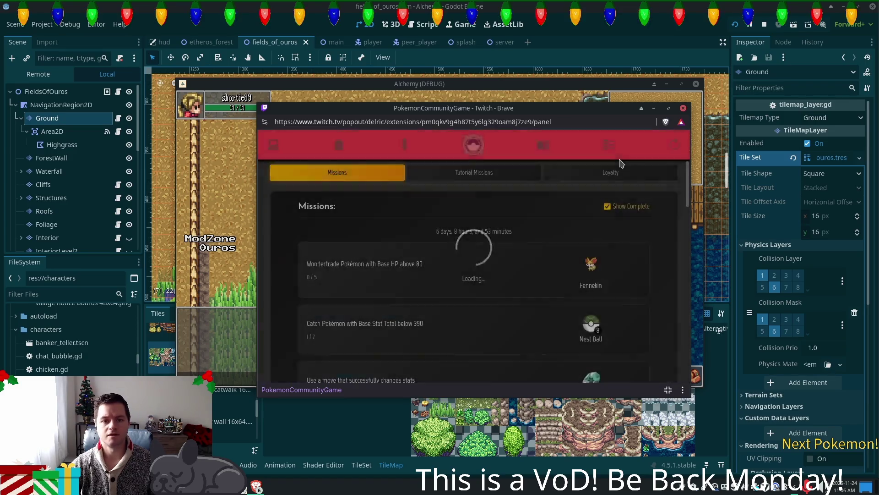
Step: Read the Add Pokemon to your team tutorial mission, then return to the Pokémon collection
click(477, 173)
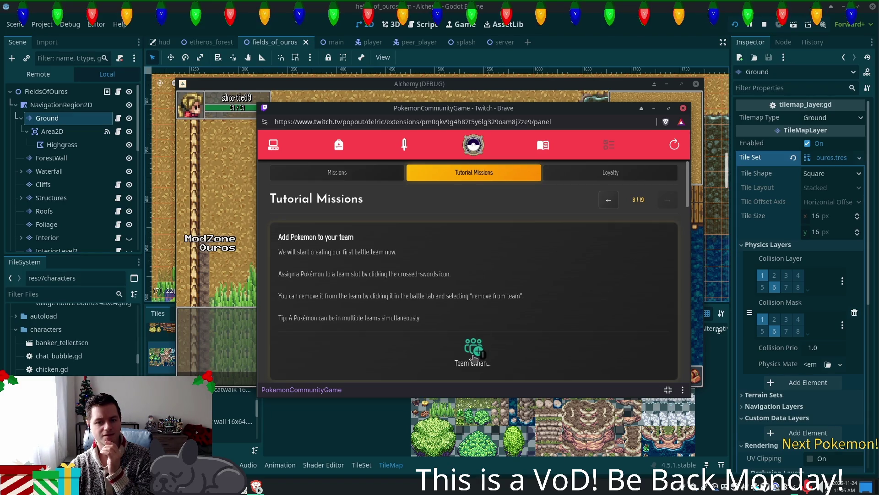
click(276, 149)
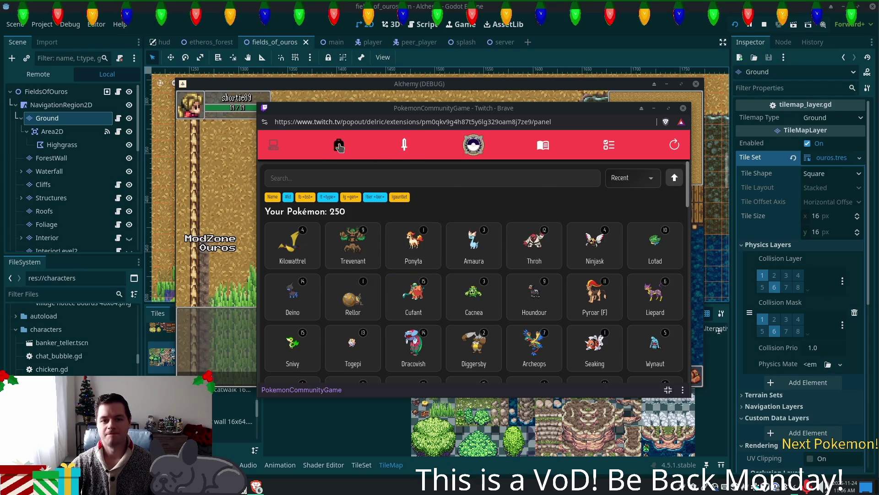
Step: Search the collection for 'egg' and read the Sparkling Egg's Cherish Ball hatch note
click(413, 179)
text(egg)
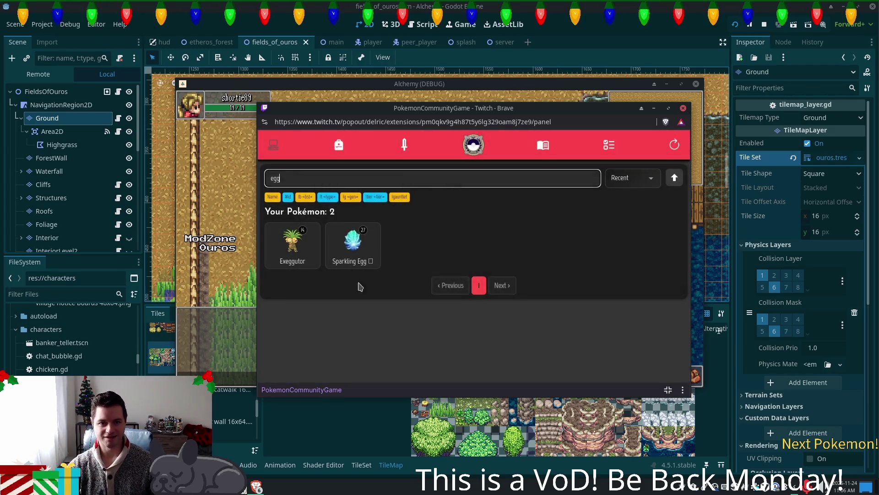
click(362, 257)
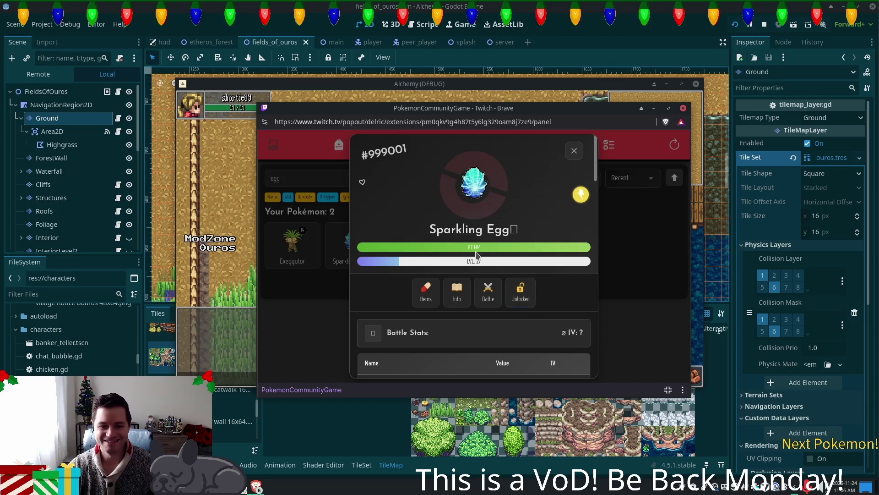
scroll(545, 266, down, 10)
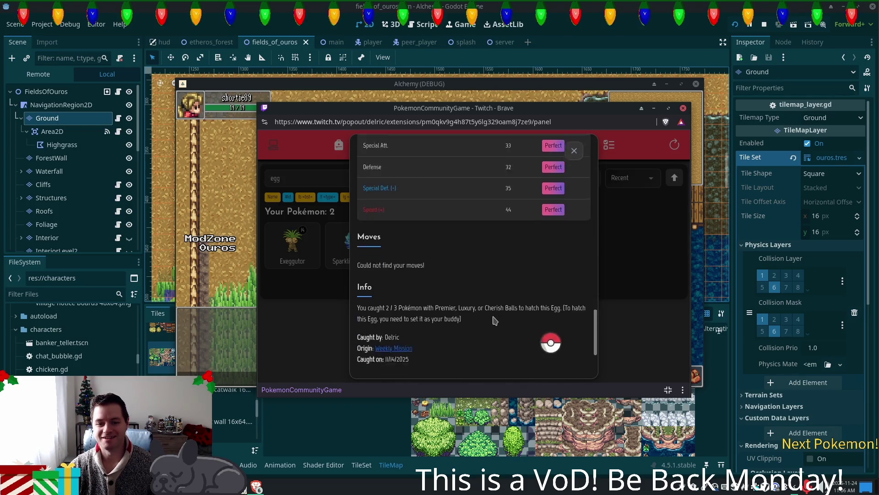
drag(491, 270, 524, 271)
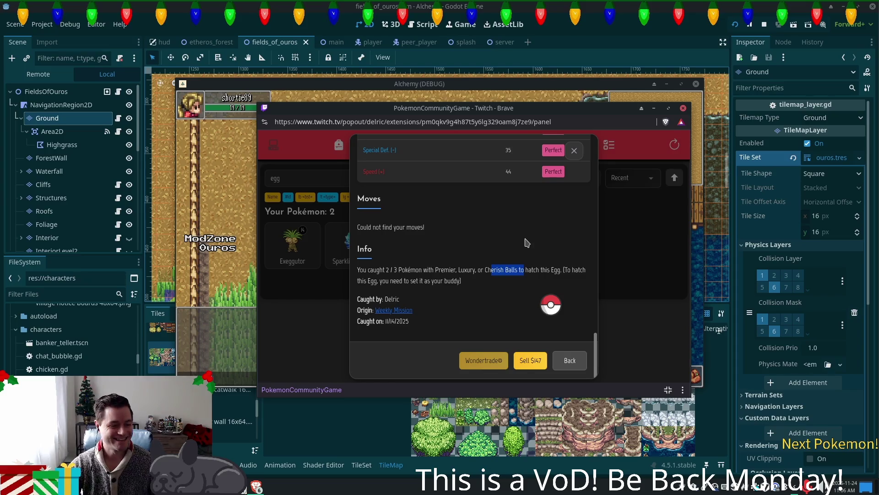
scroll(528, 241, up, 1)
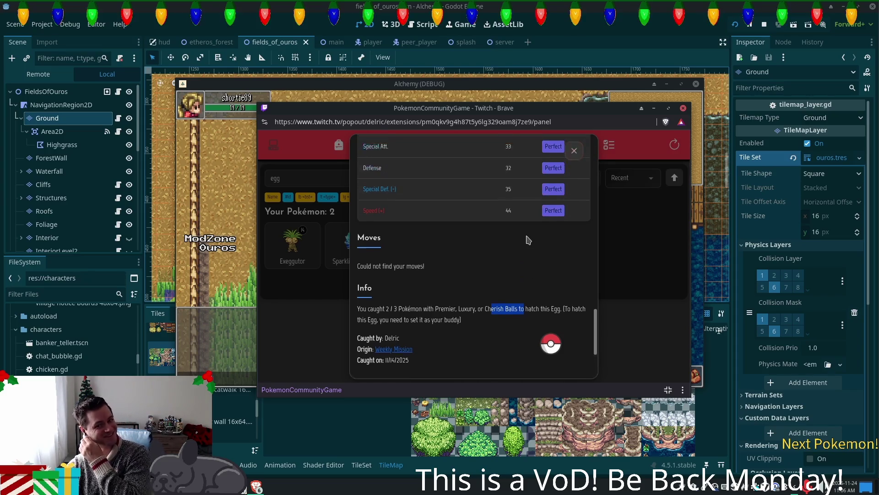
scroll(528, 241, up, 3)
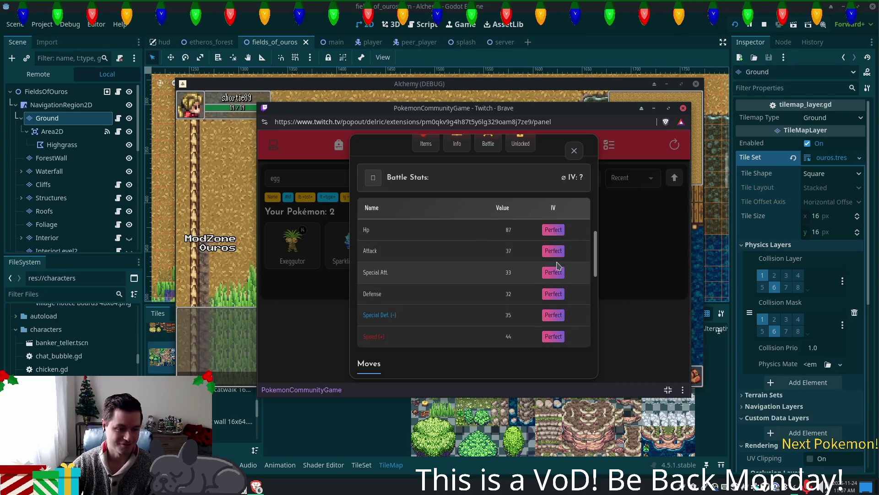
Step: Toggle the Sparkling Egg's favourite status, close its details, and select the search text
scroll(522, 270, down, 4)
drag(525, 270, 491, 271)
scroll(490, 268, up, 5)
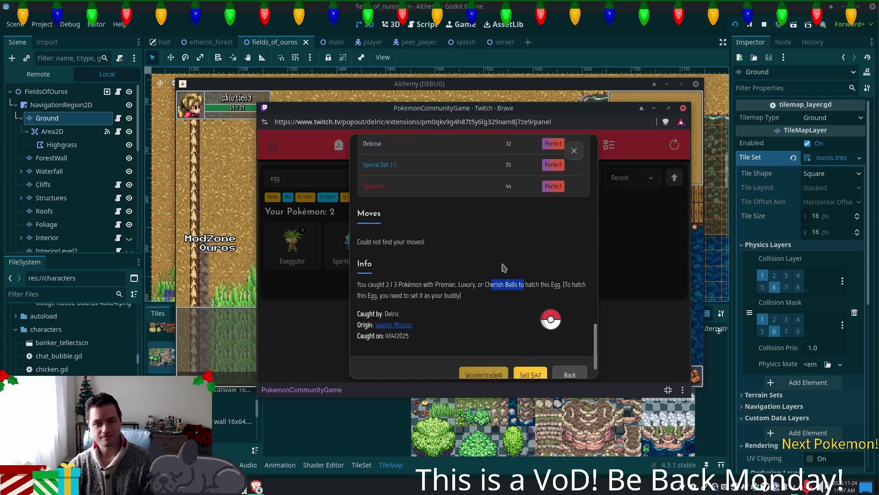
scroll(484, 261, down, 5)
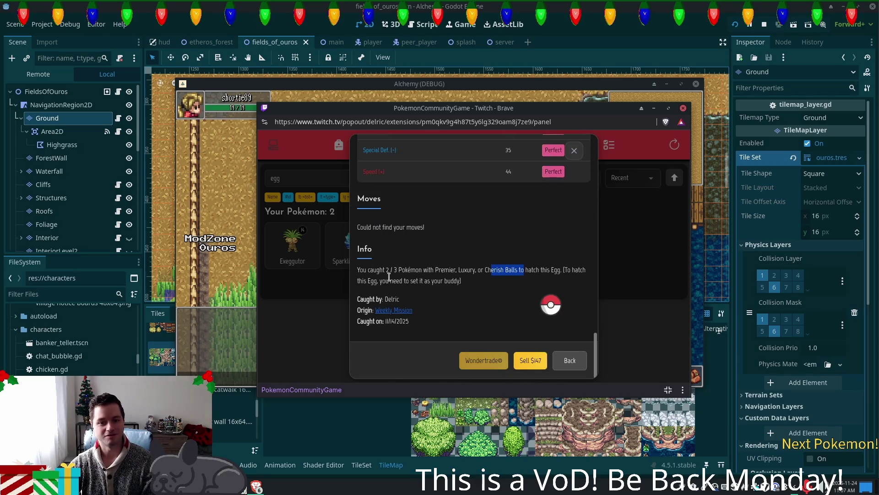
scroll(412, 279, up, 5)
click(363, 183)
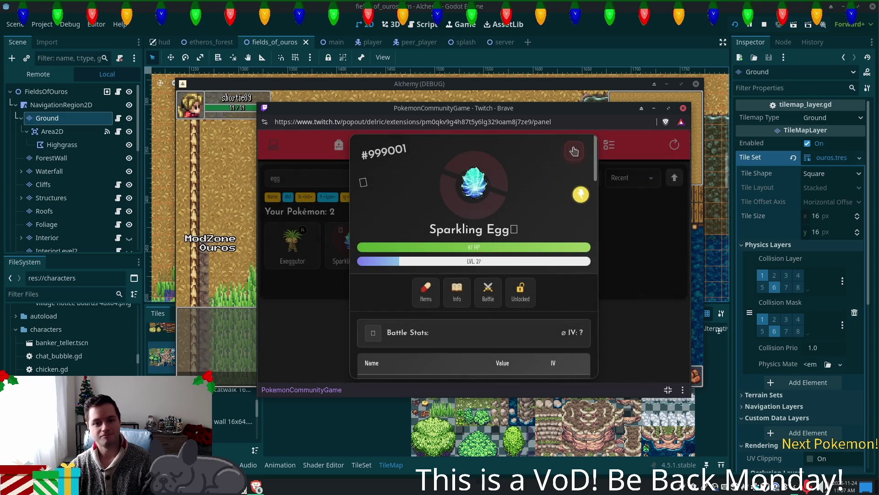
click(574, 151)
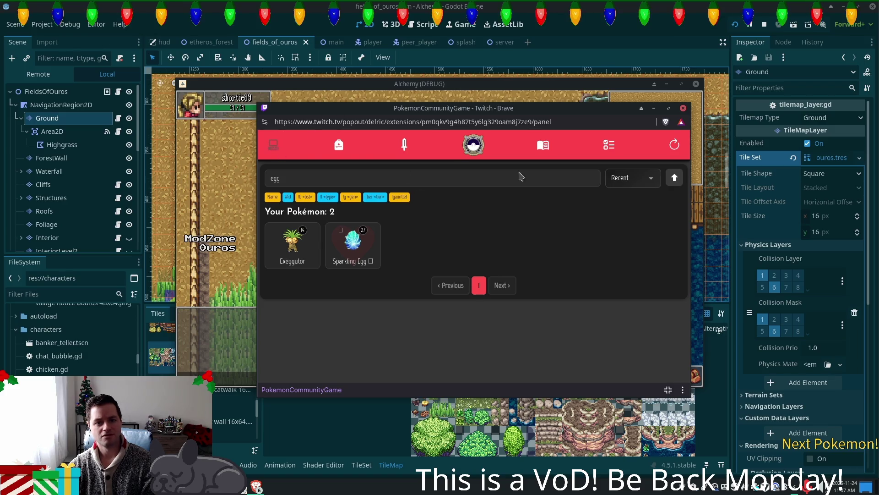
double_click(343, 178)
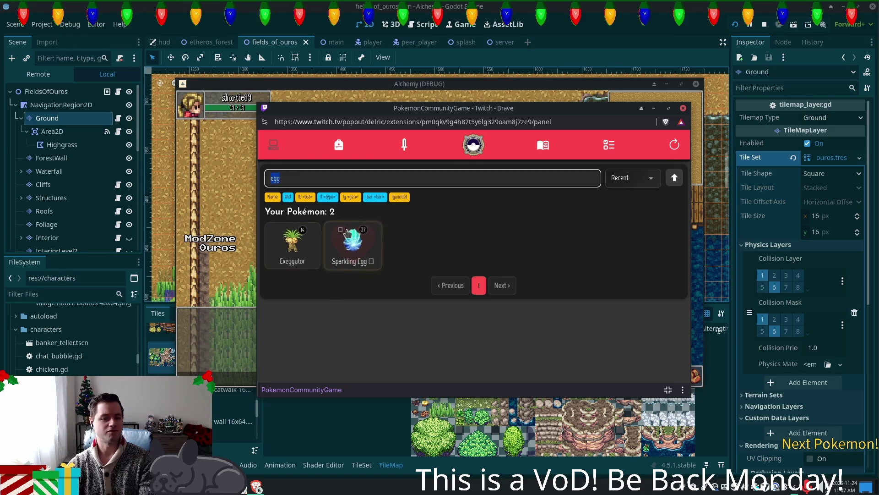
Step: Clear the egg search, check the Cherish Ball in the bag, then return to the Godot editor
key(BackSpace)
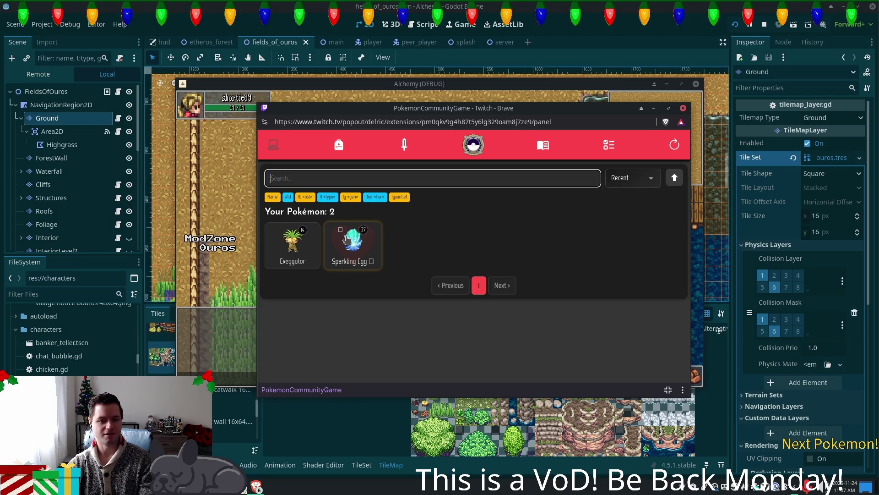
scroll(546, 251, down, 3)
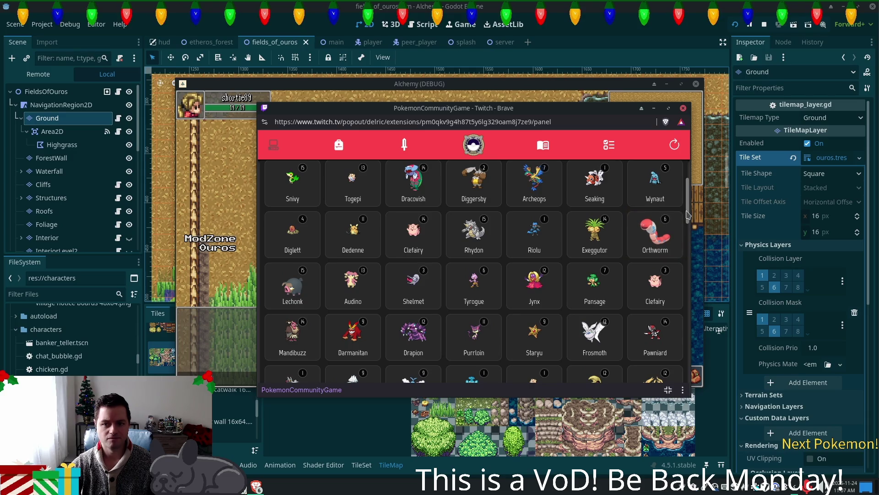
scroll(687, 215, down, 4)
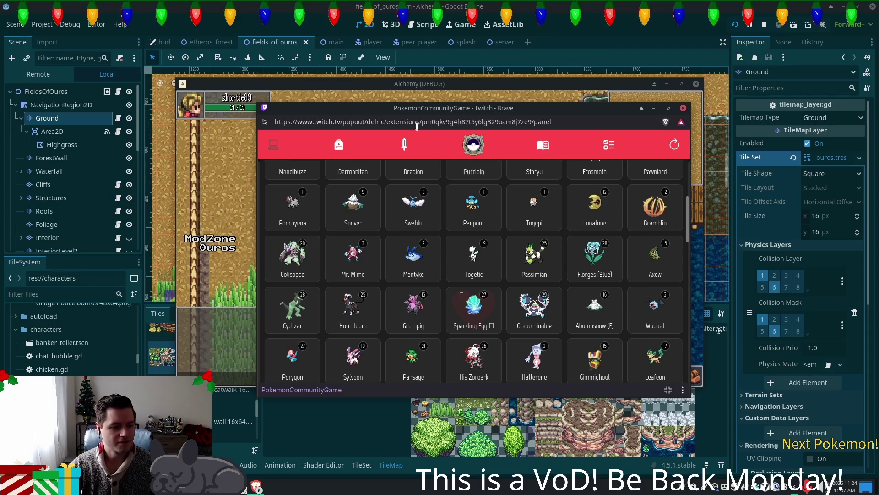
click(339, 148)
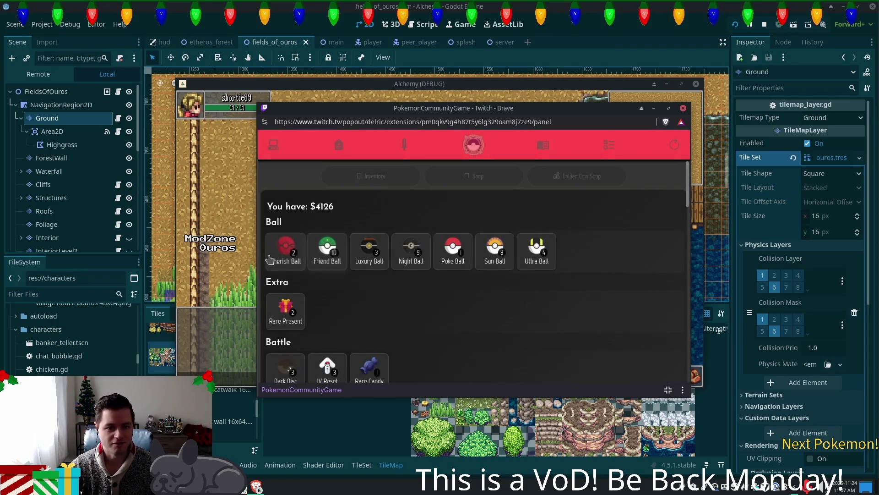
click(285, 250)
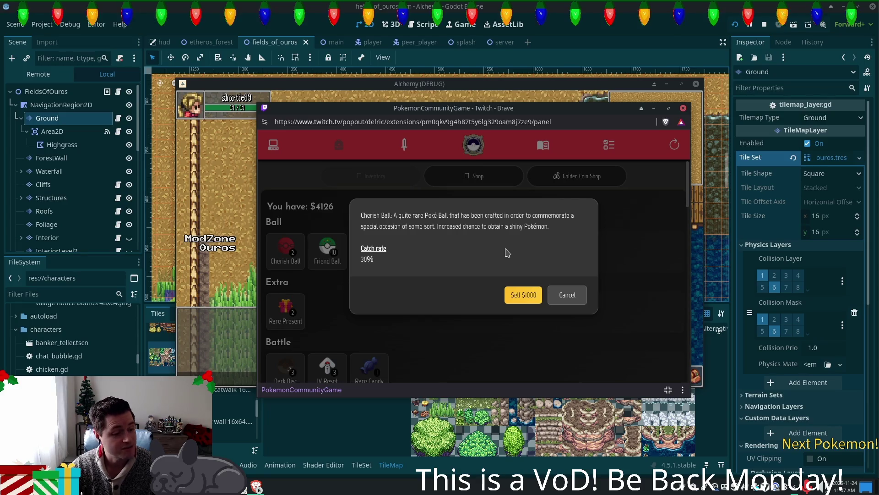
click(568, 295)
click(273, 150)
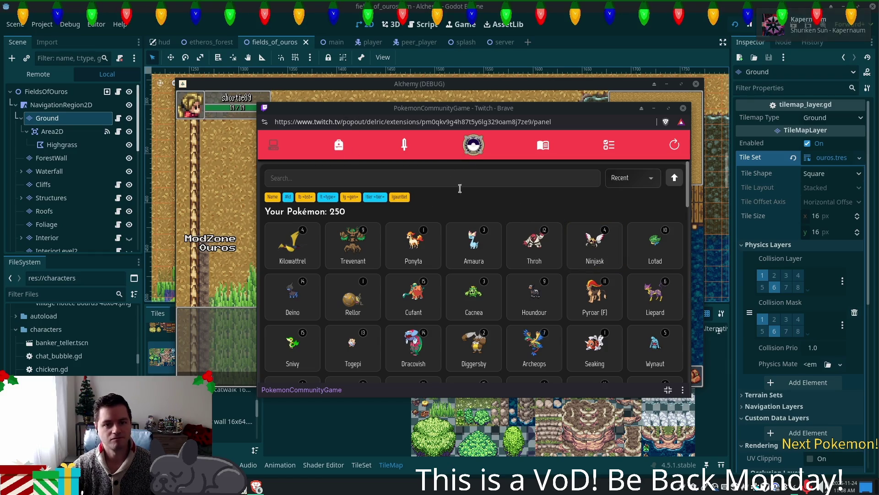
click(663, 17)
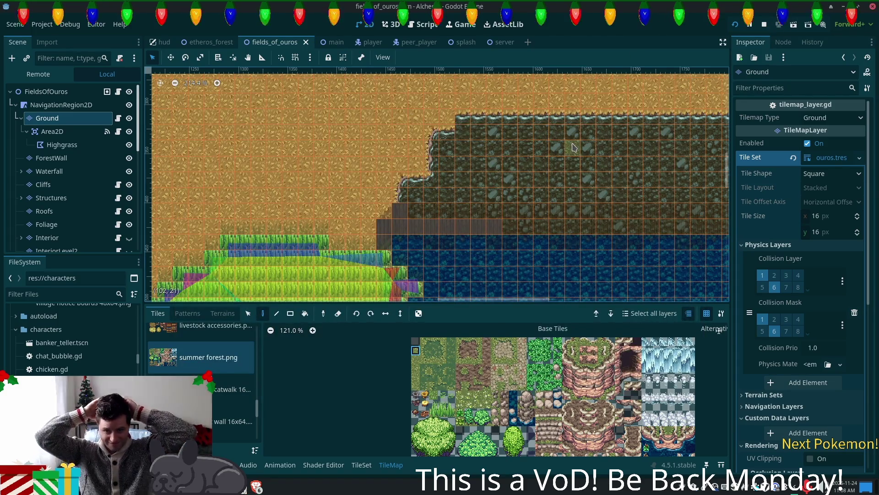
Step: Paint brown plank tiles in a continuous strip along the shore row beside the river
scroll(412, 142, down, 2)
scroll(412, 142, right, 3)
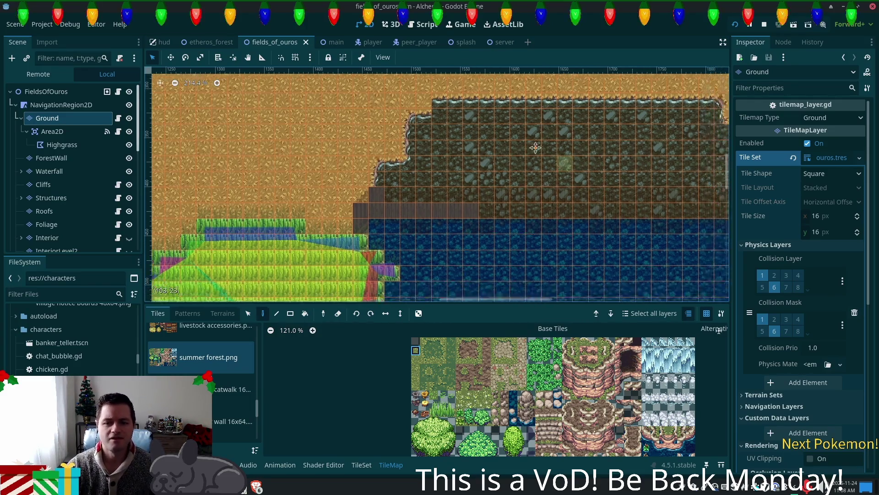
scroll(442, 196, right, 3)
ctrl+scroll(443, 196, up, 2)
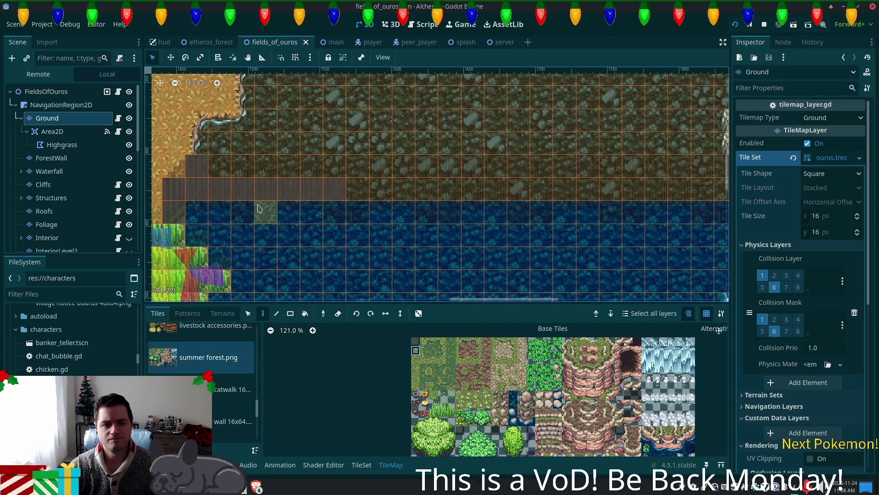
mouse_move(206, 191)
mouse_down()
mouse_move(240, 172)
mouse_move(552, 190)
mouse_move(383, 173)
mouse_move(648, 180)
mouse_move(389, 226)
mouse_move(504, 204)
mouse_move(517, 181)
mouse_move(429, 185)
mouse_up()
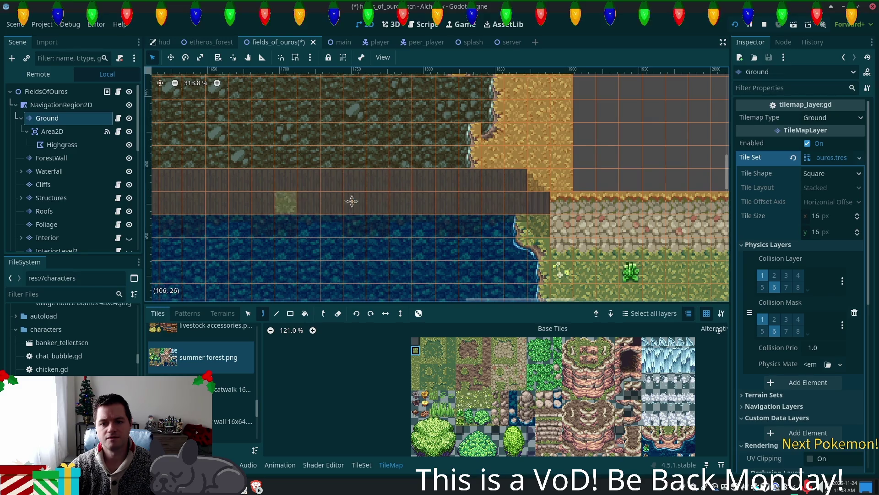
Step: Choose the tiles_16x16 atlas as the tile source
scroll(350, 200, left, 10)
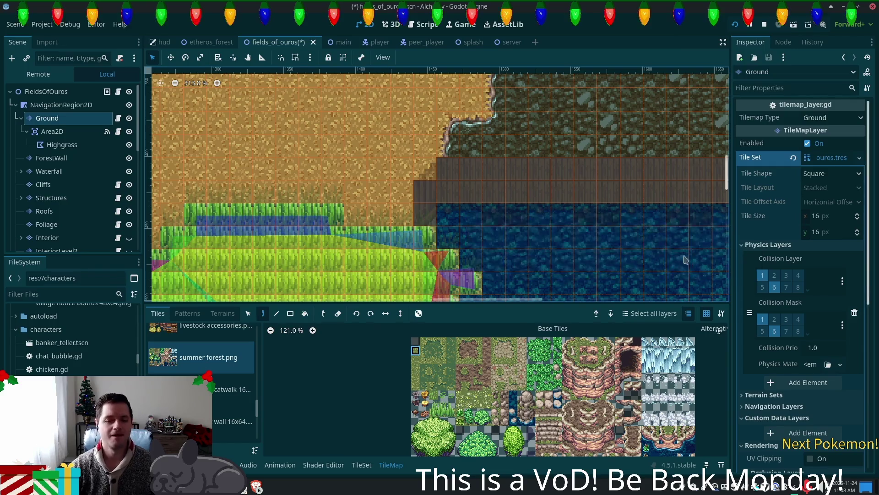
scroll(193, 174, right, 5)
scroll(394, 254, down, 3)
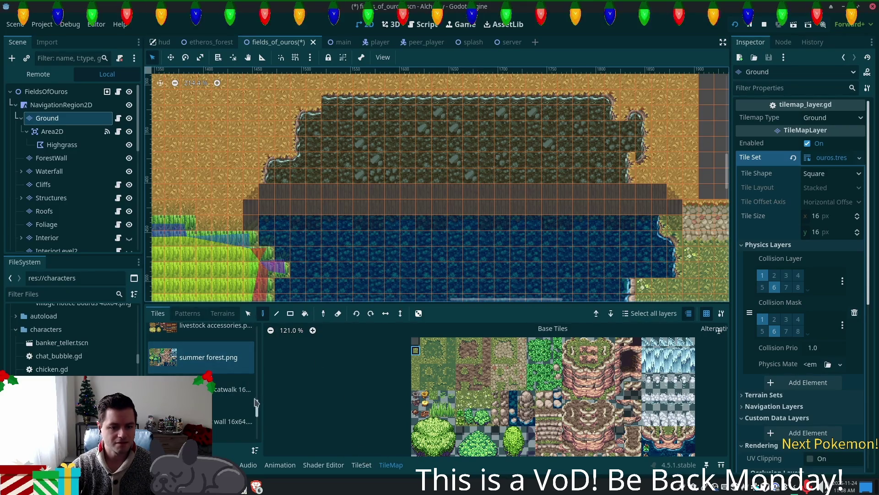
scroll(257, 402, up, 5)
click(232, 426)
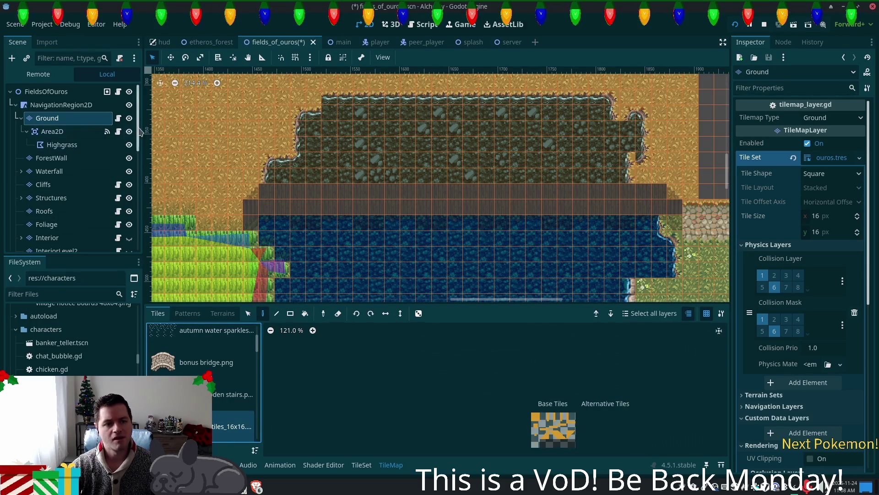
Step: Paint a row of orange tiles along the cliff's foot above the plank strip
scroll(138, 144, down, 2)
scroll(139, 143, down, 1)
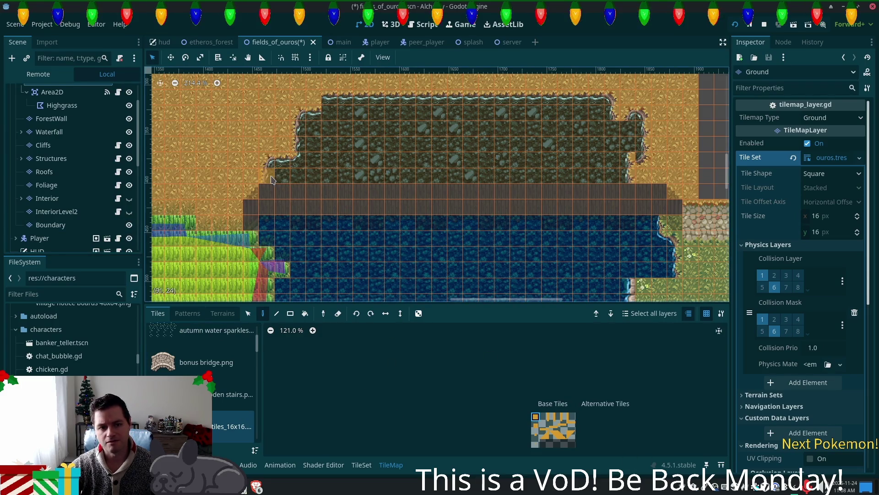
drag(270, 179, 608, 177)
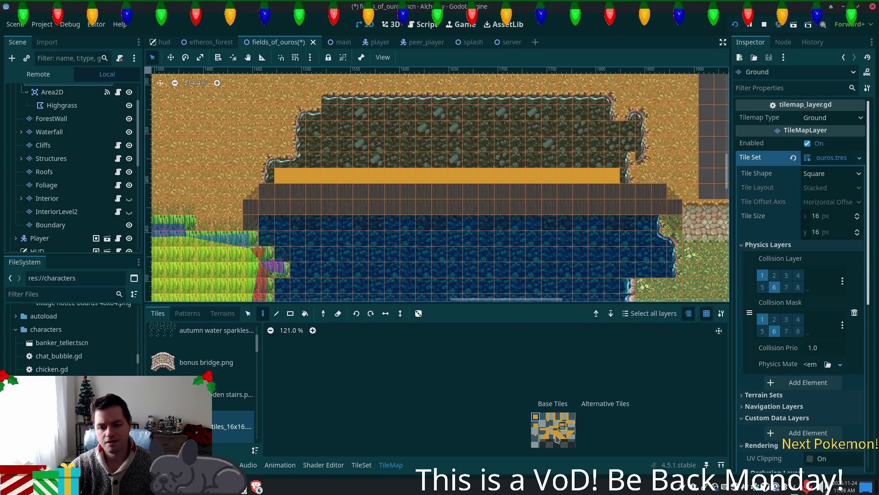
Step: Cap the orange row's left end with a grey tile
click(554, 417)
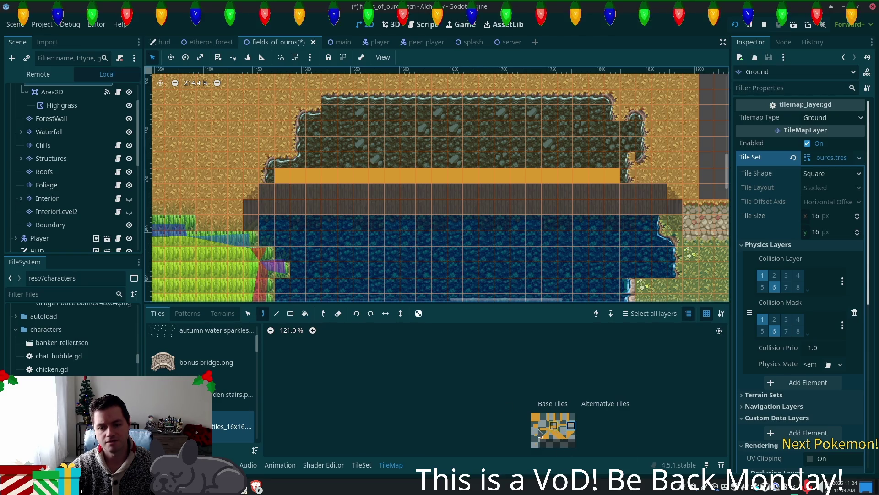
click(543, 427)
click(266, 175)
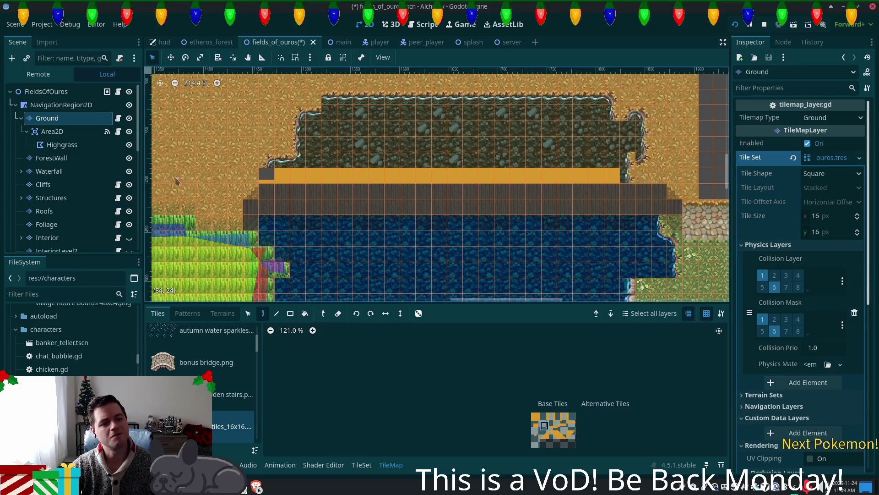
scroll(64, 215, down, 3)
Step: On the Boundary layer, draw a line of orange collision tiles across the planks' top edge
click(62, 203)
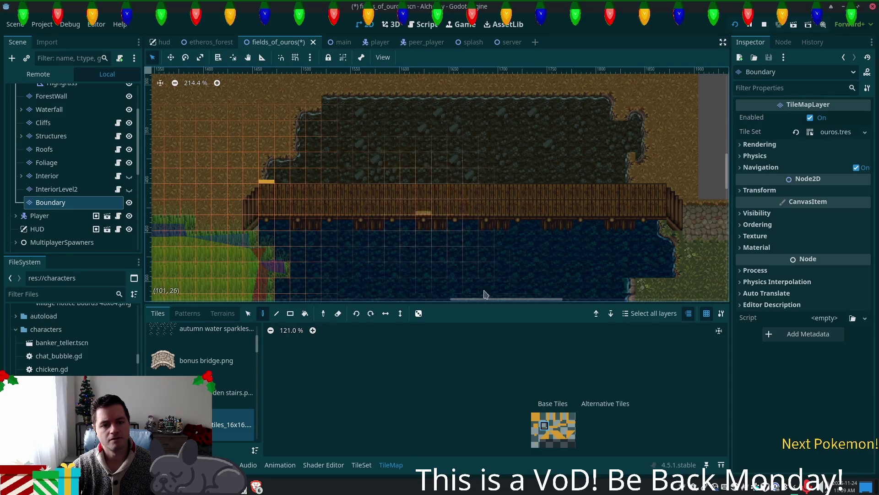
ctrl+click(266, 181)
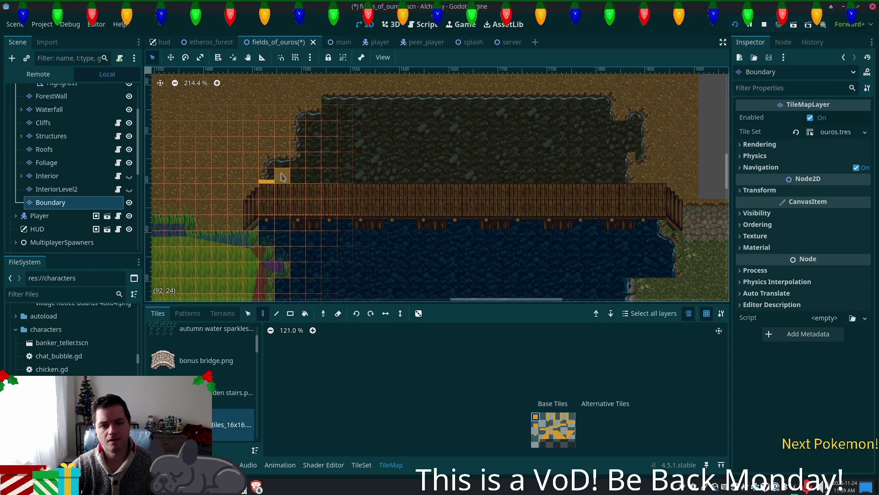
click(277, 314)
mouse_move(282, 175)
mouse_down()
mouse_move(501, 171)
mouse_move(641, 182)
mouse_move(616, 182)
mouse_up()
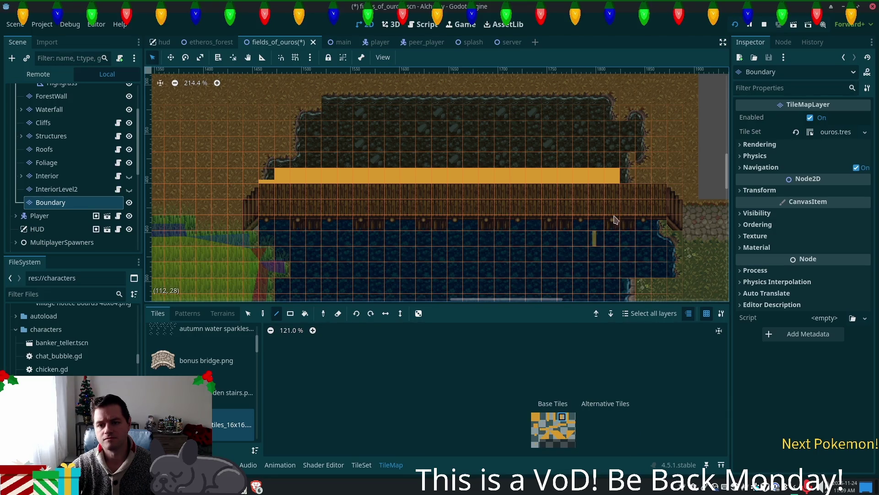
Step: Extend the orange collision strip eastward by several tiles along the bridge's top
ctrl+click(603, 231)
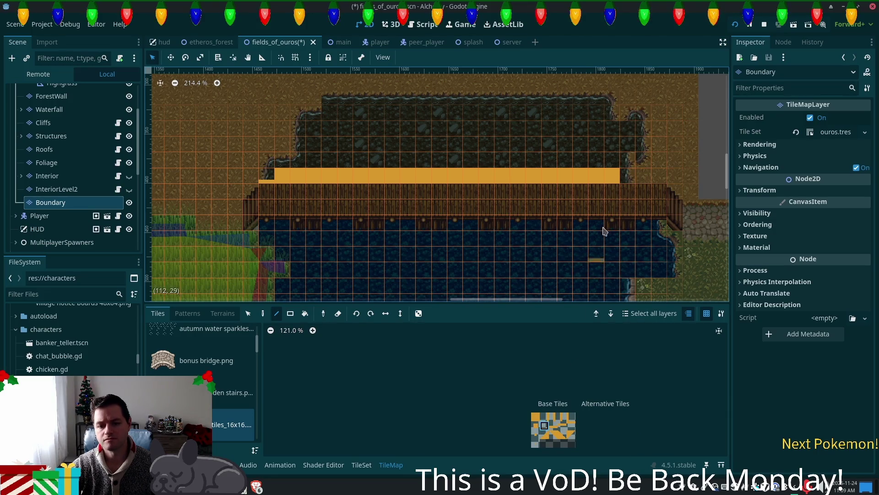
click(626, 183)
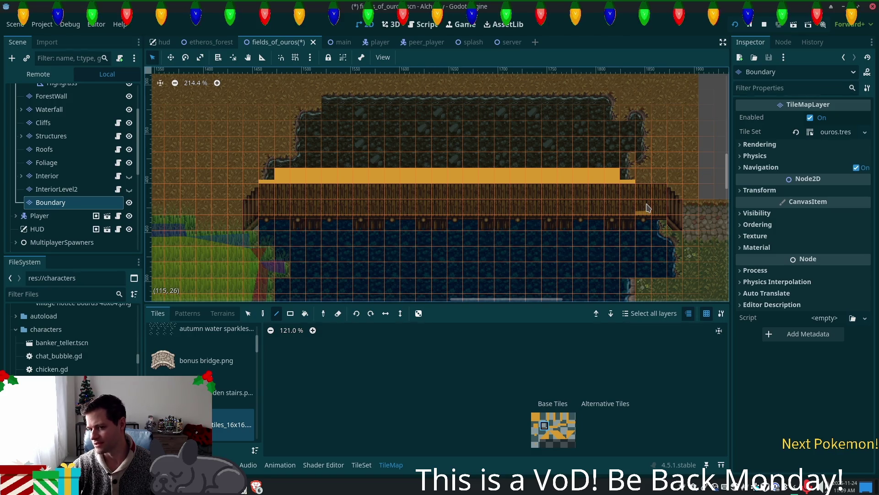
click(535, 417)
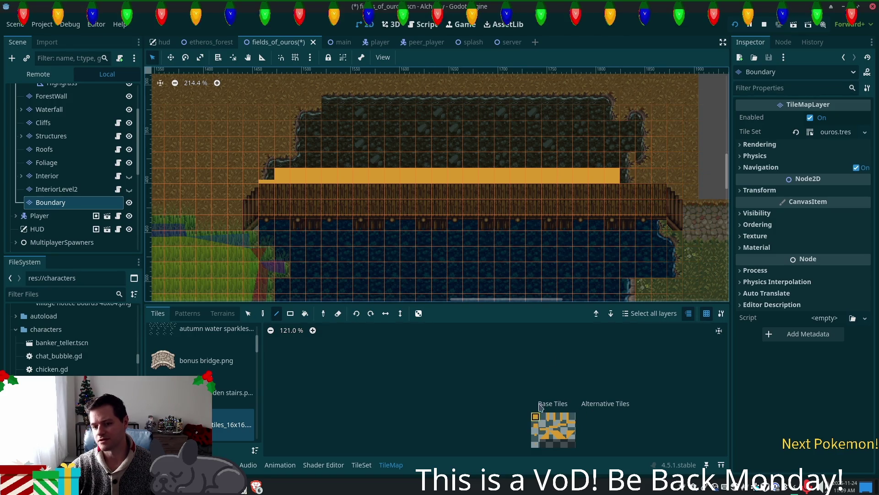
click(640, 177)
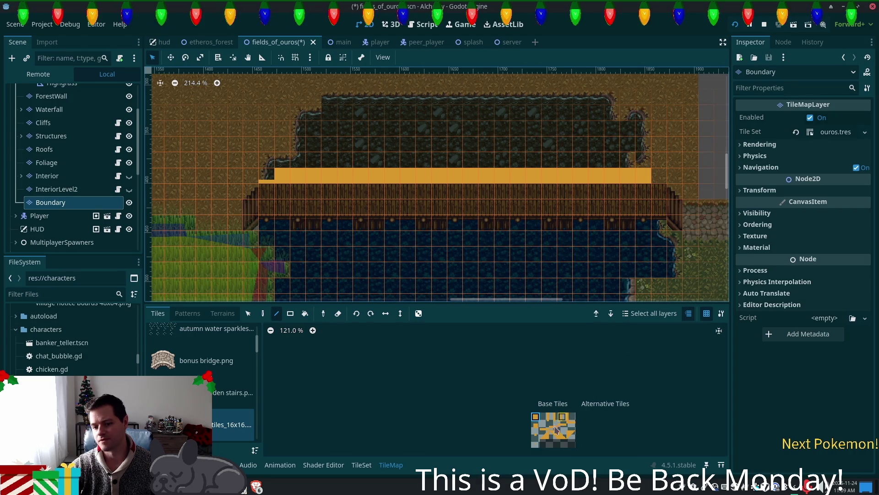
click(659, 181)
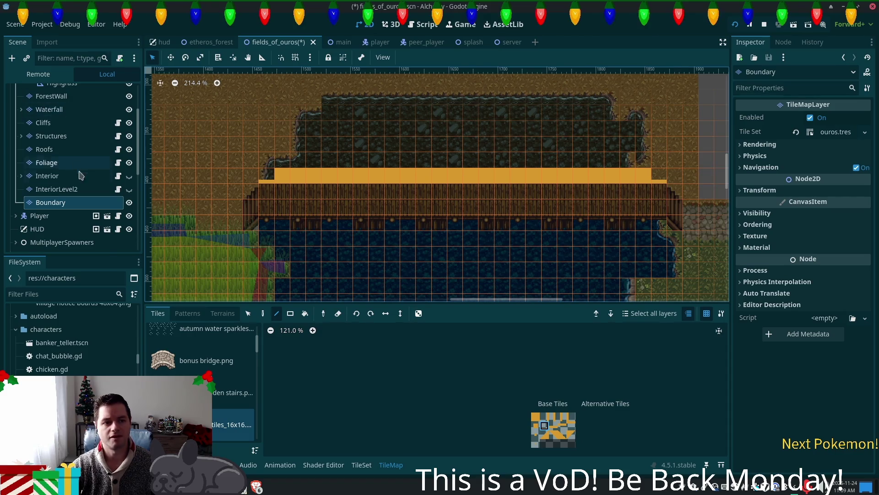
scroll(69, 161, up, 3)
Step: Return to the Ground layer and choose the clean autumn forest tile set
click(48, 97)
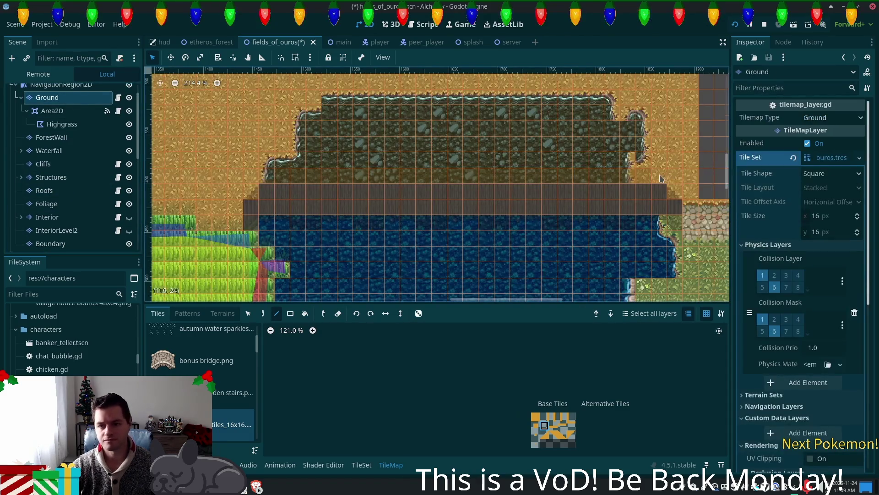
scroll(481, 221, up, 6)
scroll(481, 221, up, 1)
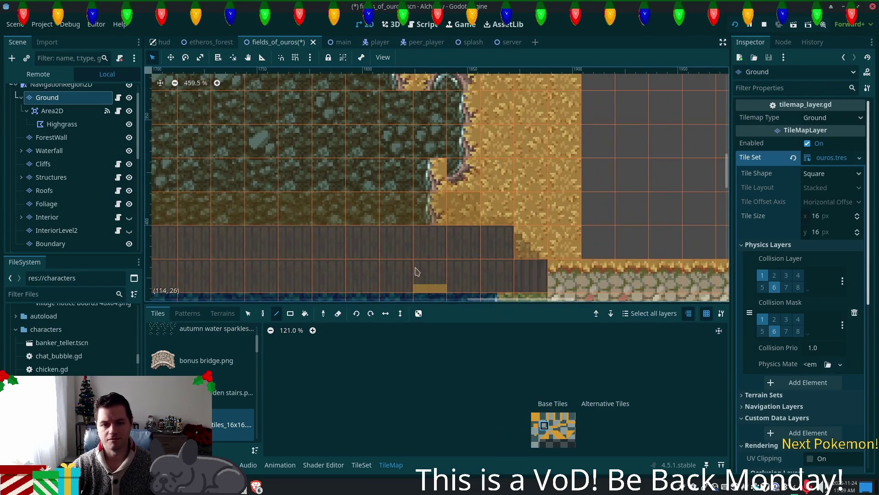
scroll(258, 354, up, 2)
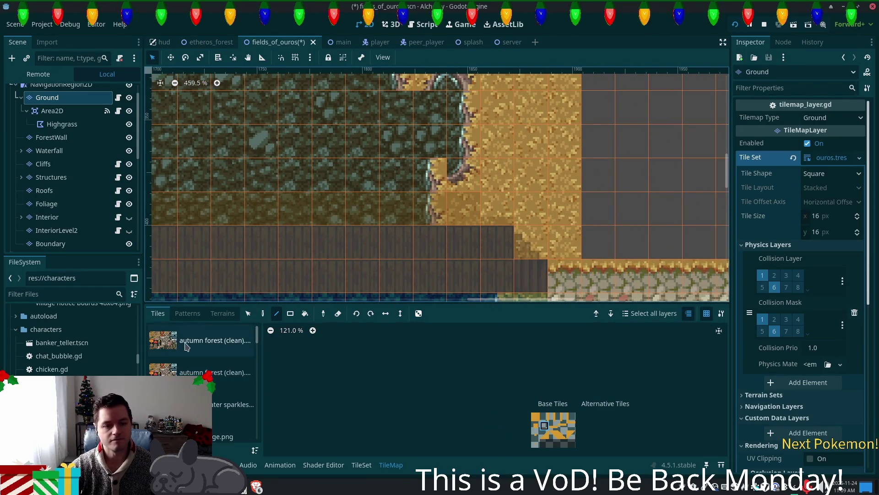
click(215, 340)
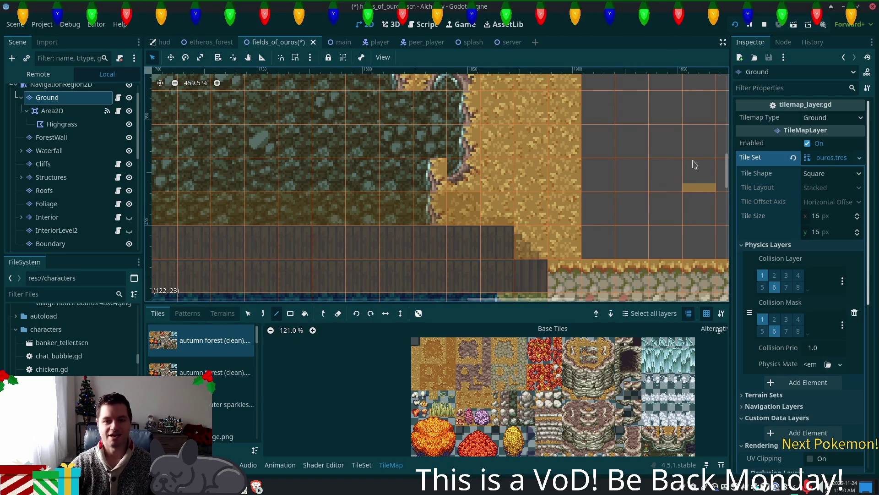
Step: Paint a cave-edge tile onto the stepped cliff edge
drag(646, 413, 695, 414)
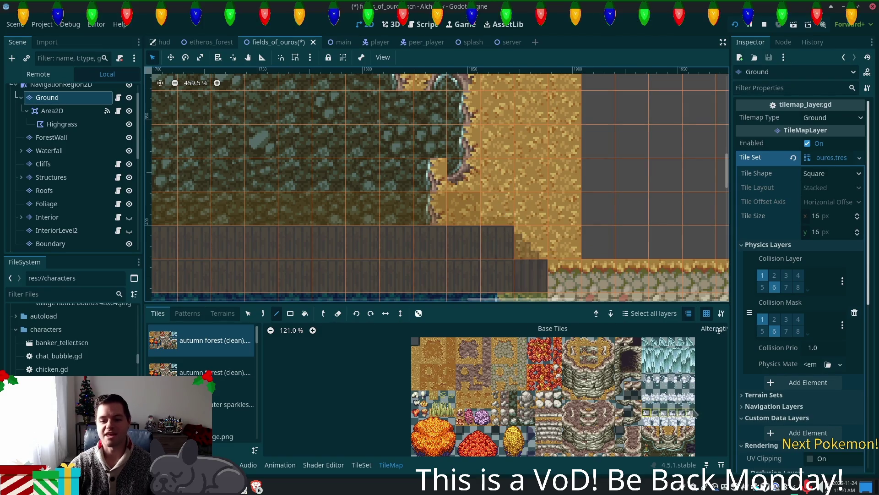
scroll(641, 403, down, 3)
scroll(595, 403, right, 3)
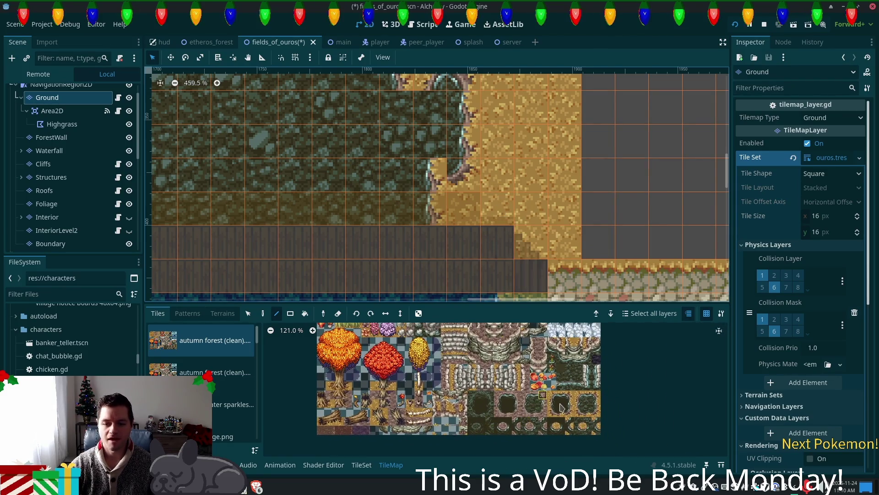
click(587, 403)
click(433, 209)
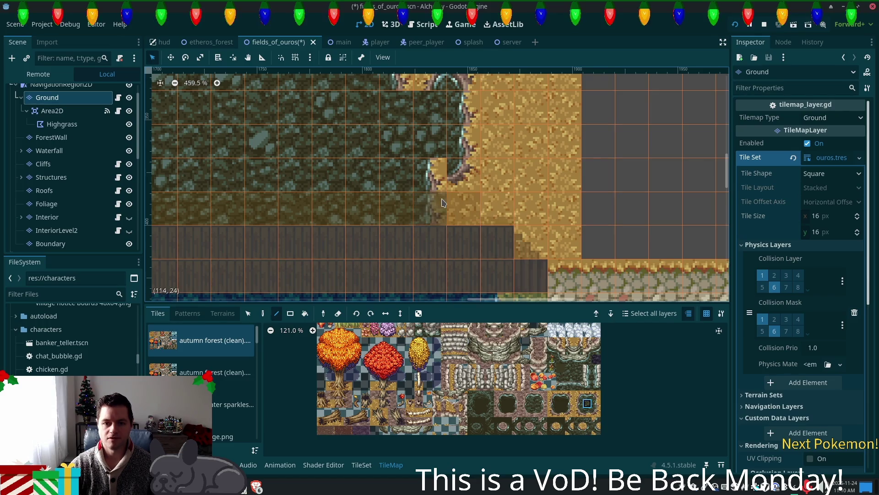
click(454, 191)
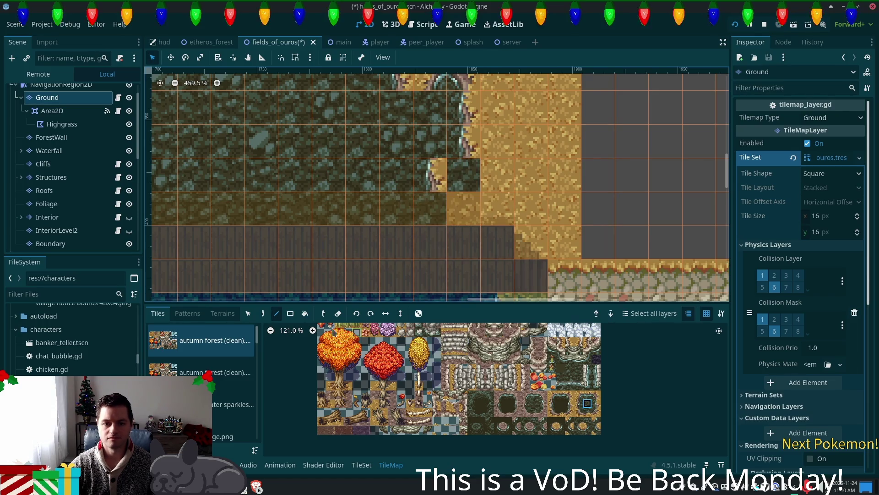
Step: Fill the cliff-edge notch cells with dark rock and a cliff-corner tile
click(263, 314)
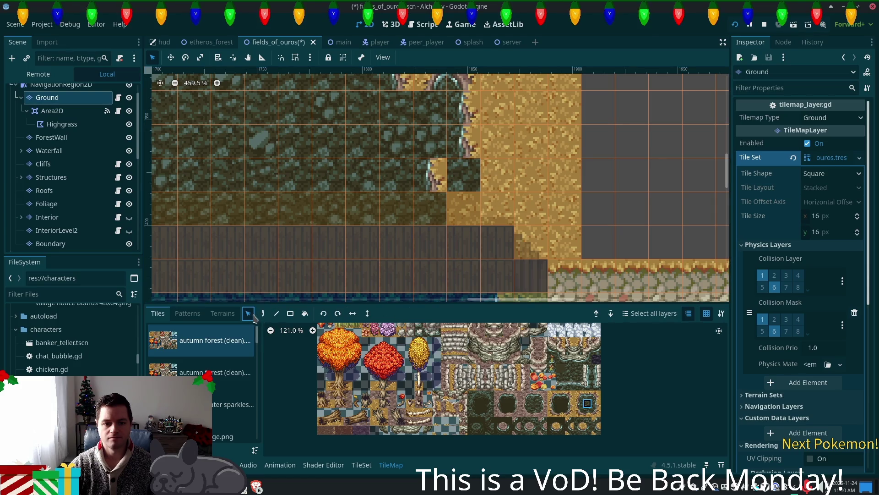
click(439, 171)
click(455, 204)
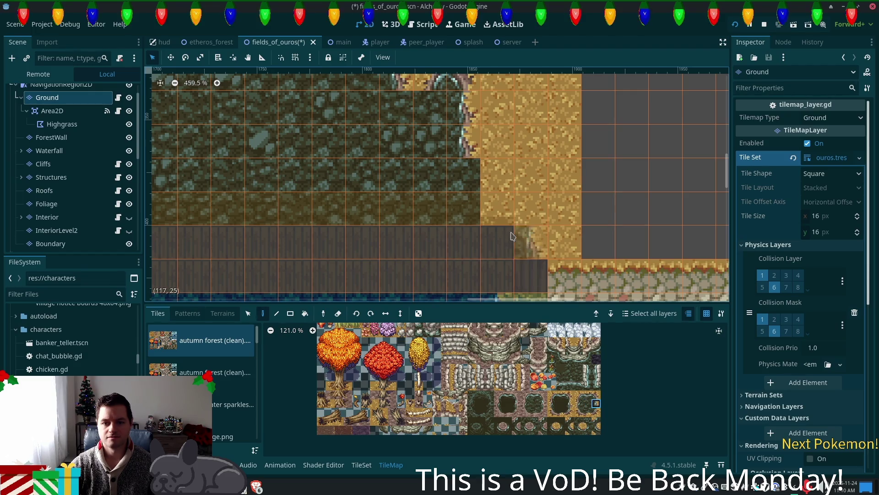
drag(502, 216, 500, 188)
click(596, 394)
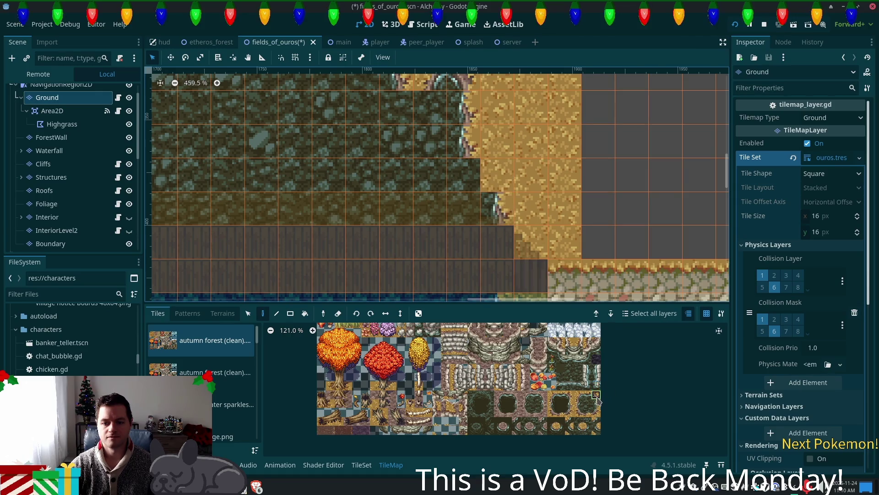
click(494, 172)
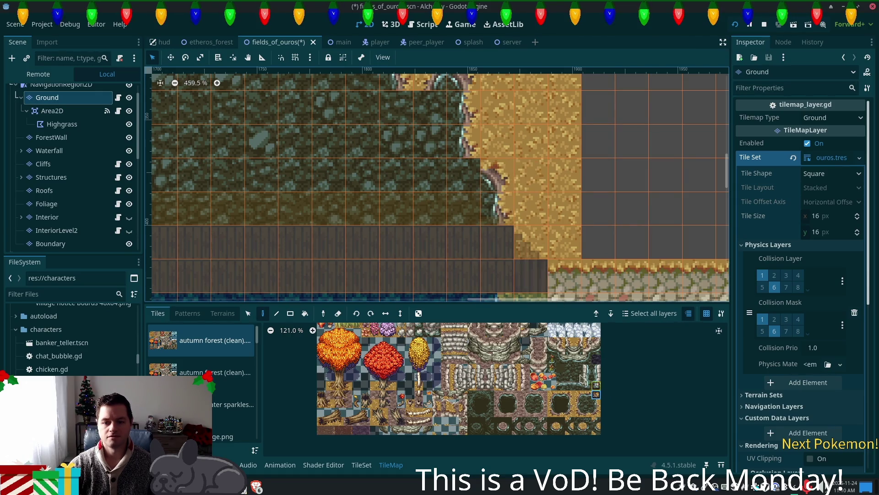
click(579, 431)
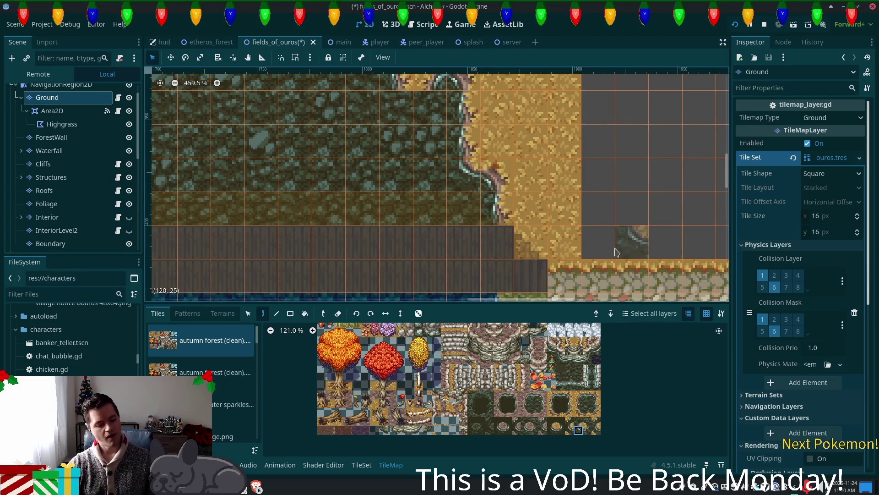
Step: Save the fields_of_ouros scene and bring up the terrain painting options
key(ctrl+s)
scroll(389, 183, down, 5)
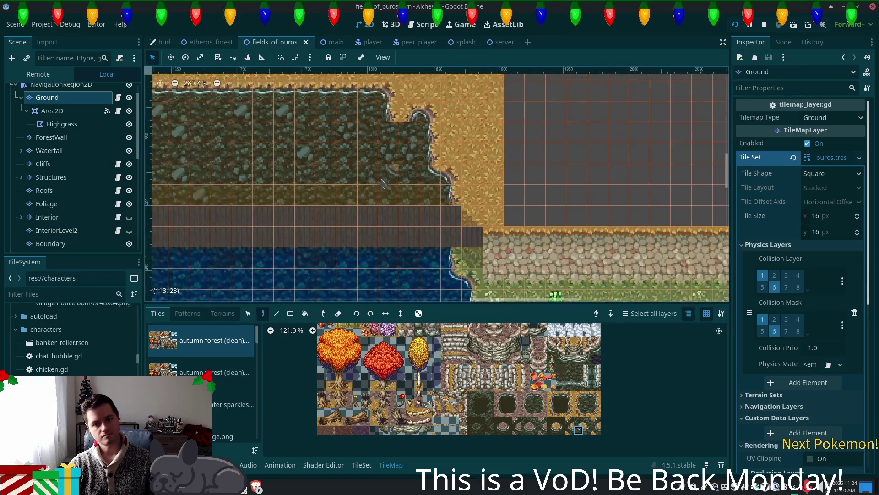
scroll(390, 183, down, 4)
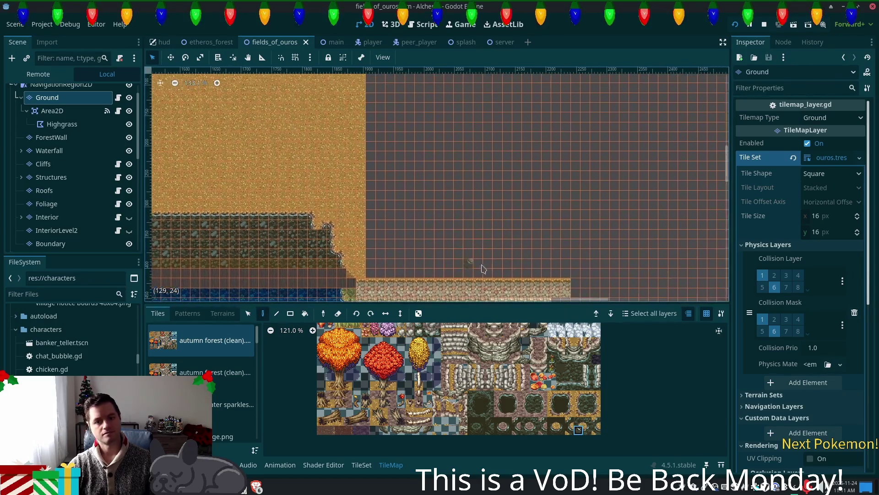
scroll(531, 415, up, 3)
click(427, 347)
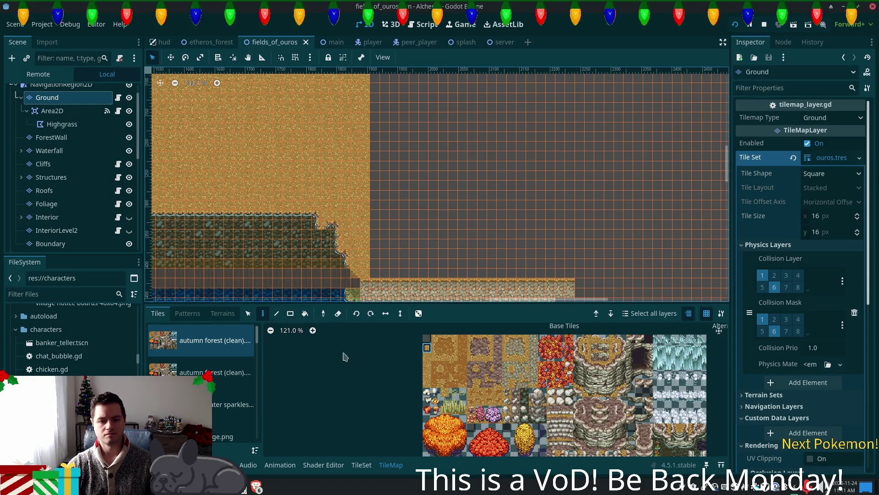
click(222, 313)
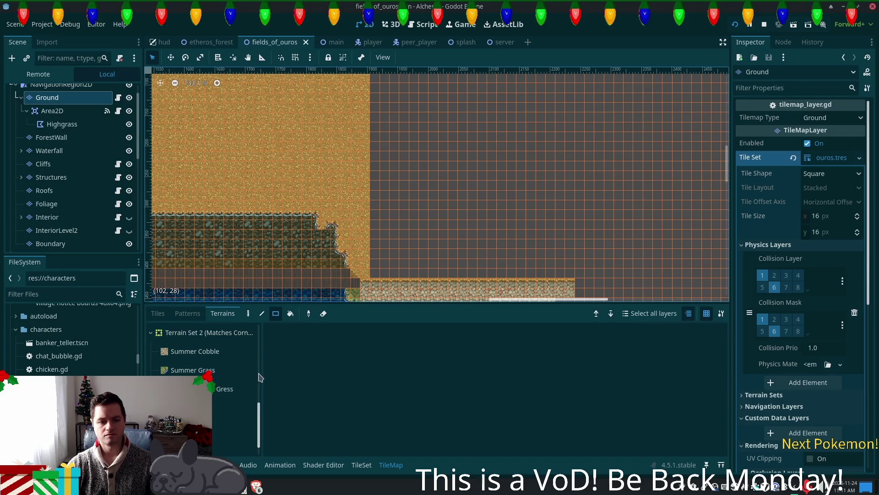
Step: Drag a rectangle of grass terrain over the empty area beside the cliff
drag(258, 420, 258, 341)
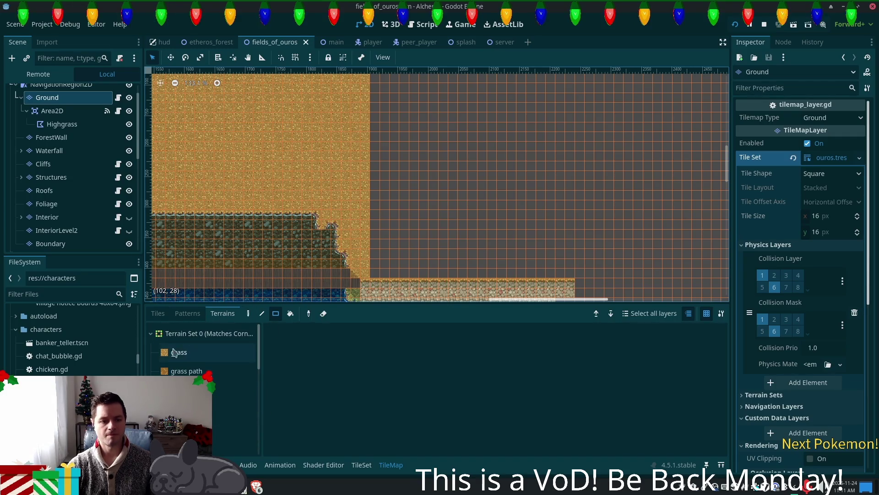
click(184, 352)
click(309, 333)
key(e)
key(e)
mouse_move(368, 279)
mouse_down()
mouse_move(550, 92)
mouse_move(579, 114)
mouse_up()
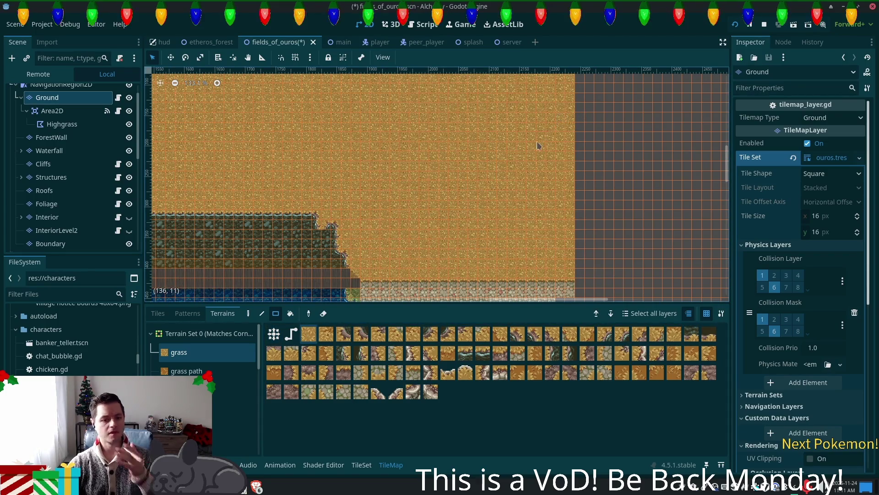
scroll(497, 147, left, 15)
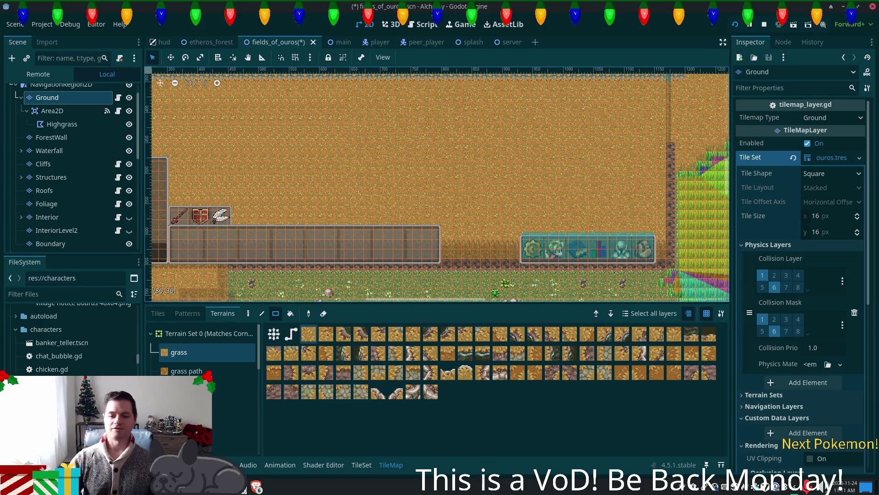
mouse_move(506, 119)
mouse_down()
mouse_move(483, 133)
mouse_move(158, 171)
mouse_up()
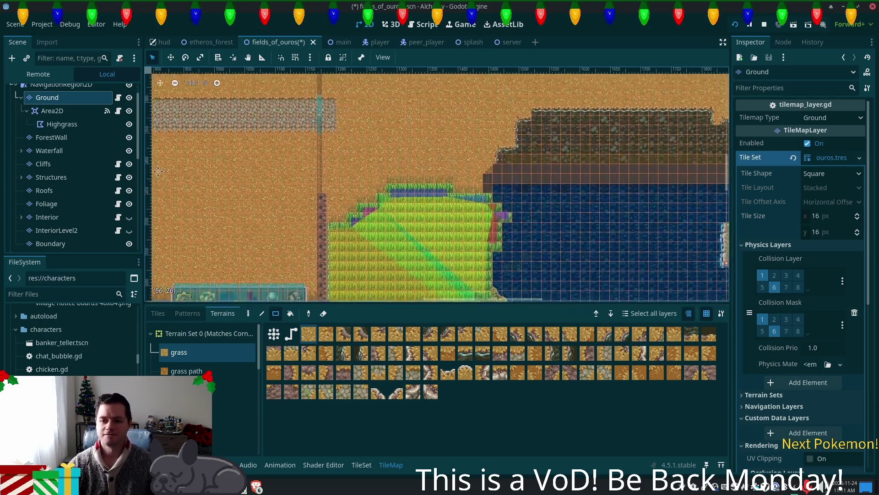
scroll(539, 133, right, 10)
scroll(540, 133, up, 2)
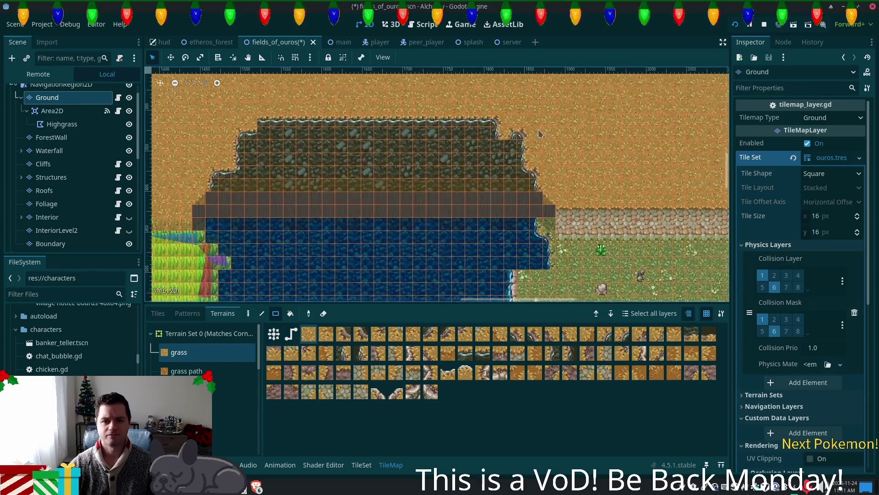
scroll(540, 133, up, 12)
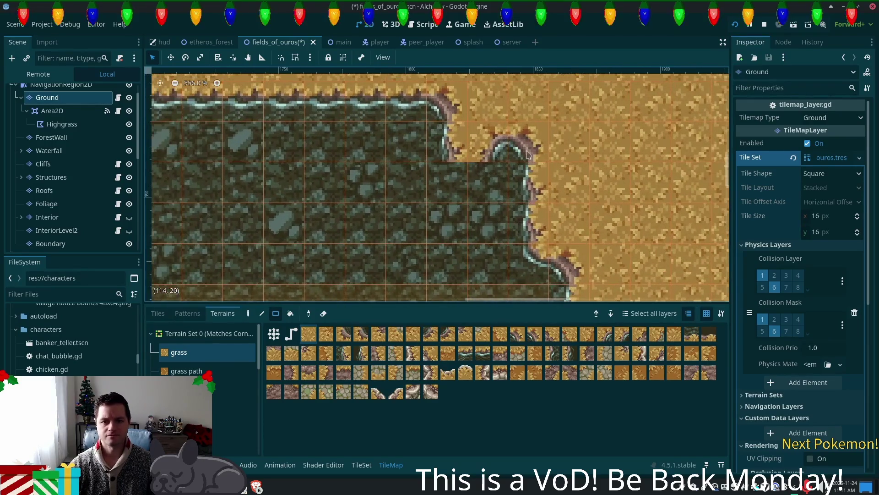
scroll(526, 156, up, 1)
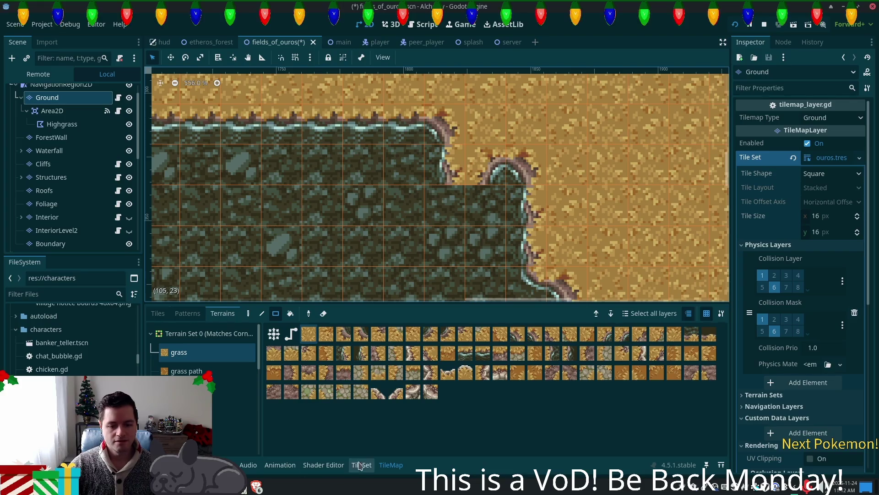
Step: Paint tiles into the cliff notch and the next cells along the cliff edge
click(158, 314)
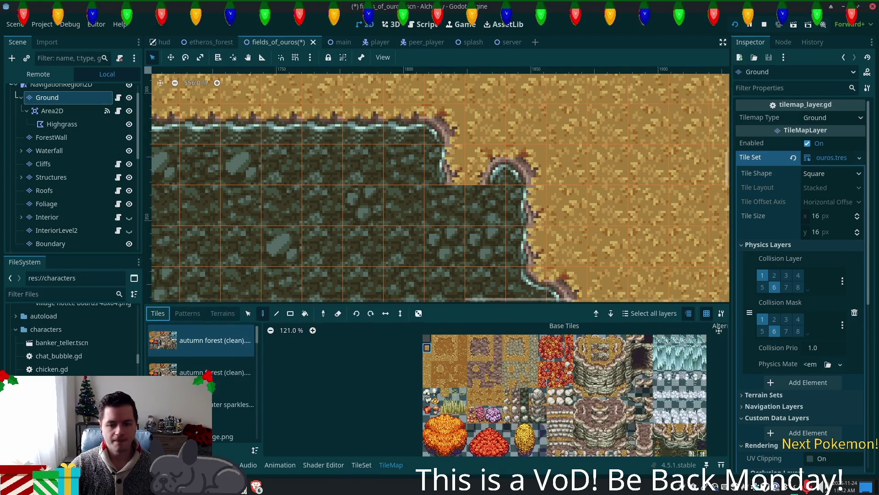
scroll(544, 444, up, 5)
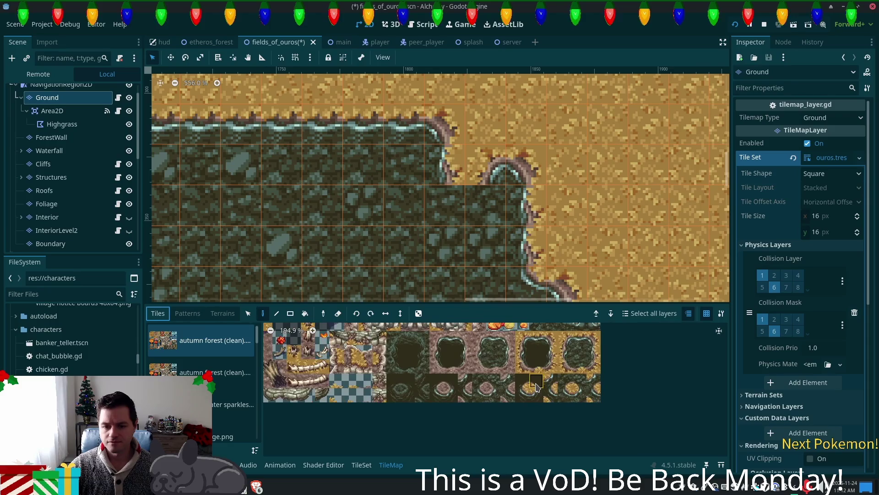
click(566, 395)
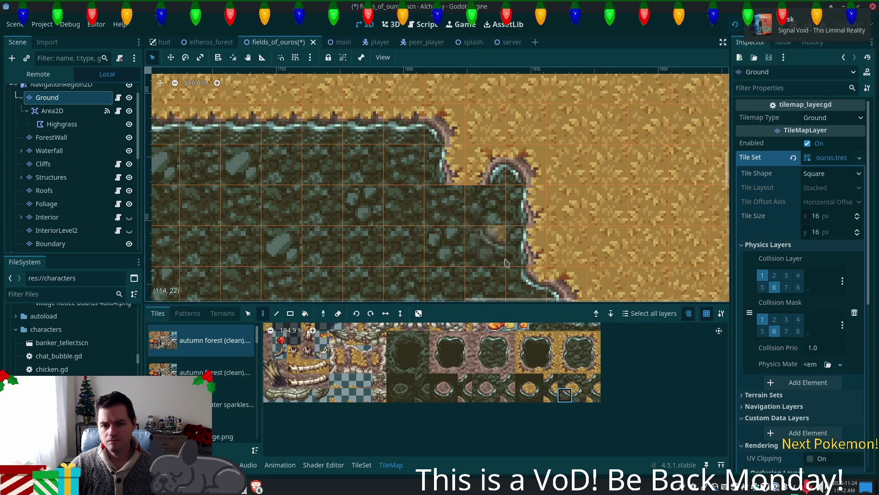
click(485, 164)
click(453, 152)
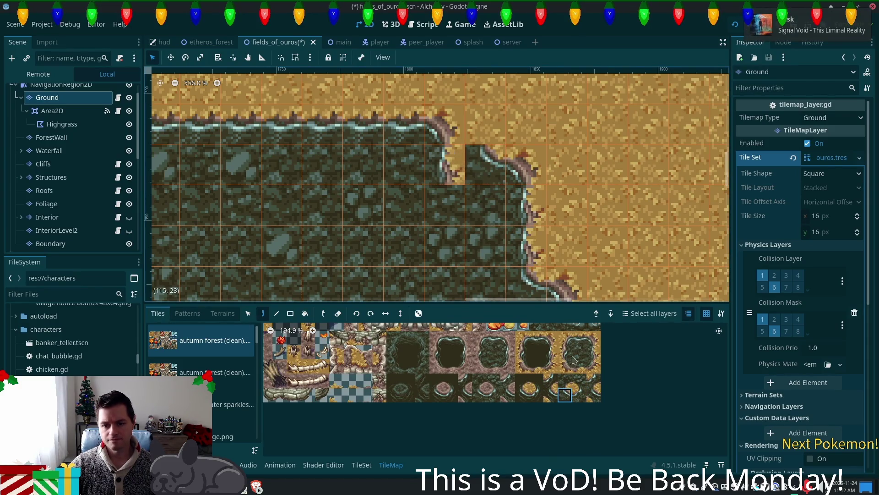
click(579, 352)
Step: Fill the notch with plain rock and close the edge with cliff-corner tiles
click(438, 184)
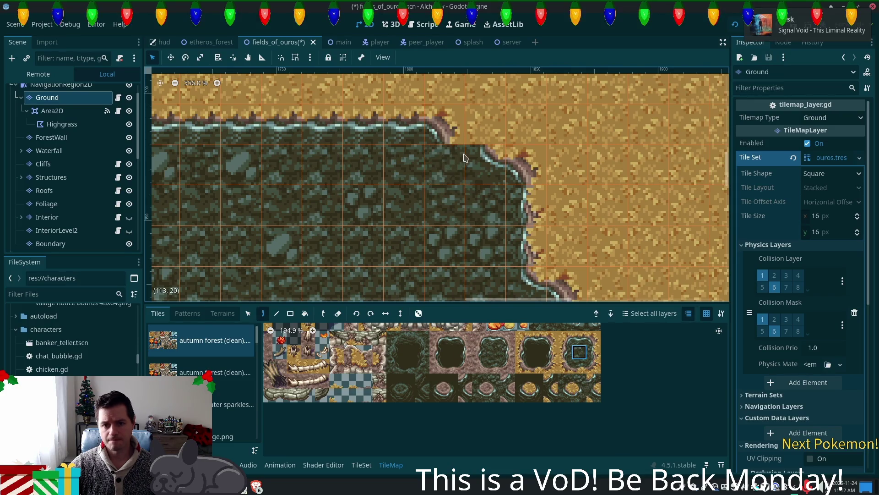
click(579, 337)
click(448, 132)
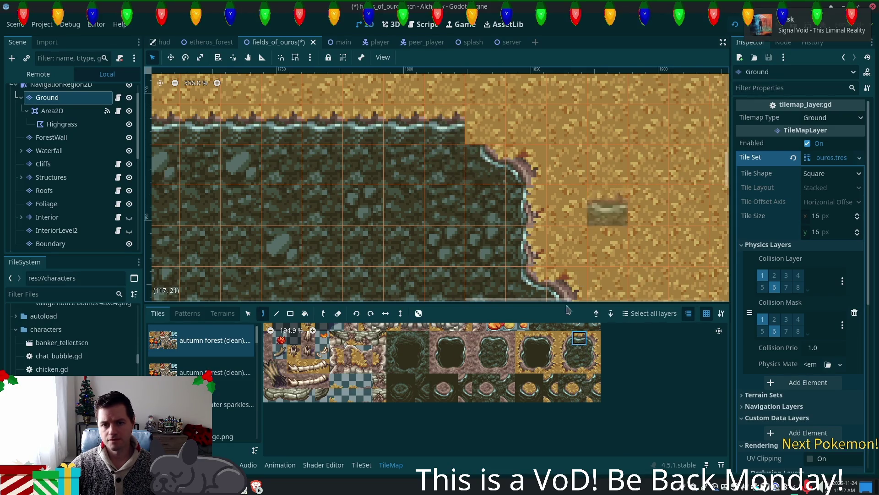
click(594, 337)
click(485, 124)
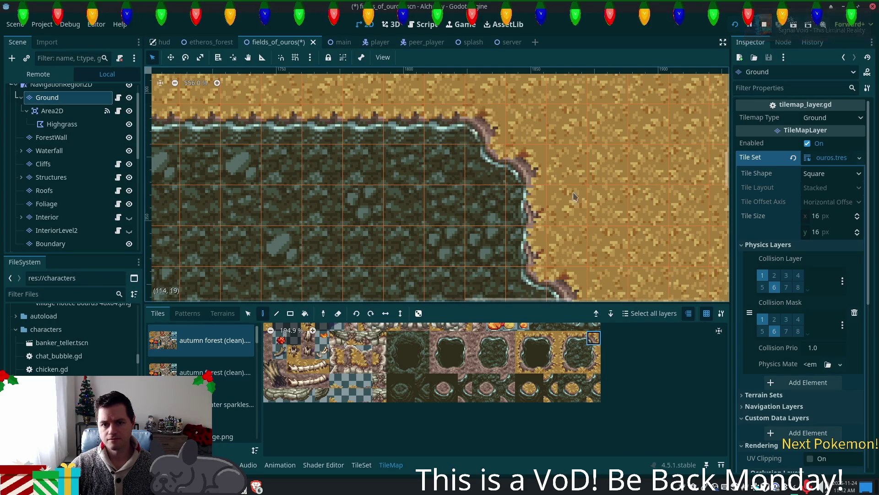
Step: Paint a cliff-corner tile on the lower step of the cliff
scroll(435, 70, down, 1)
scroll(549, 183, down, 2)
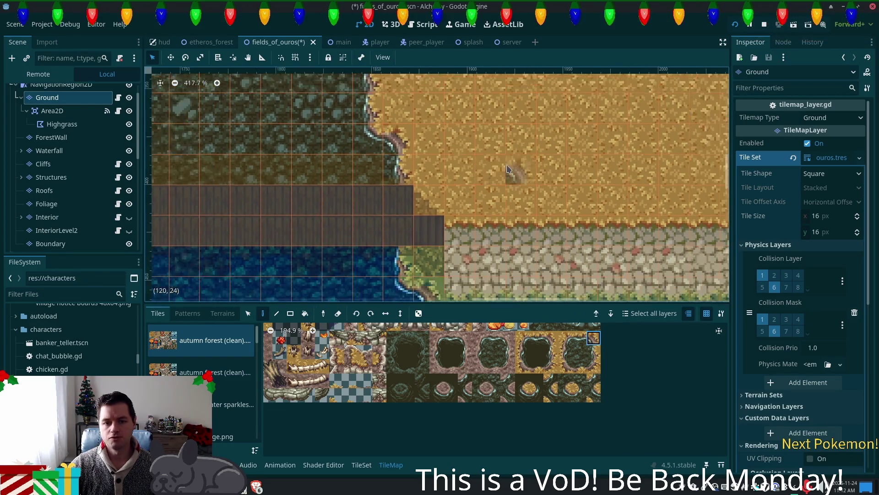
scroll(699, 247, left, 5)
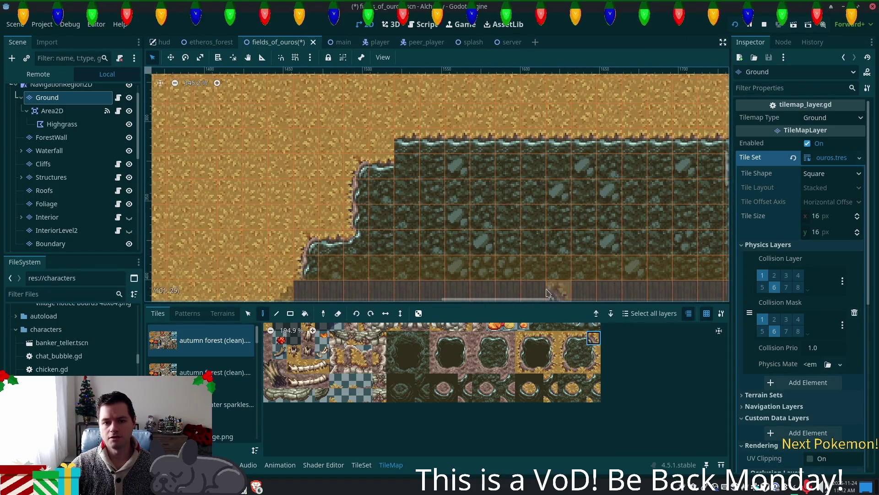
click(580, 393)
click(382, 166)
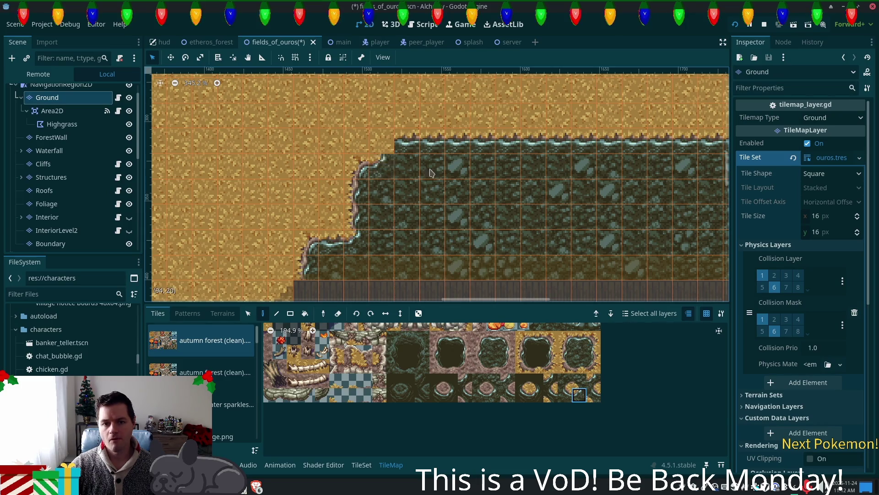
click(567, 339)
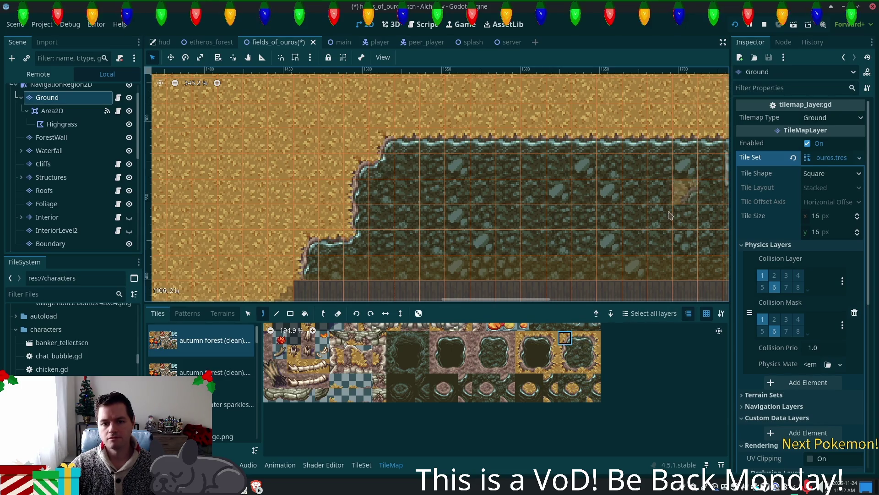
Step: Save the fields_of_ouros scene with Ctrl+S
scroll(539, 273, down, 4)
scroll(538, 272, down, 1)
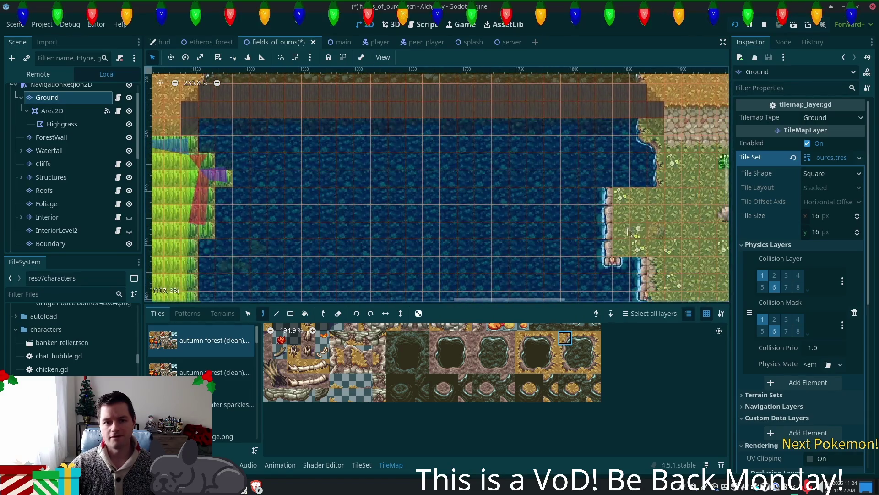
key(ctrl+s)
scroll(466, 219, up, 1)
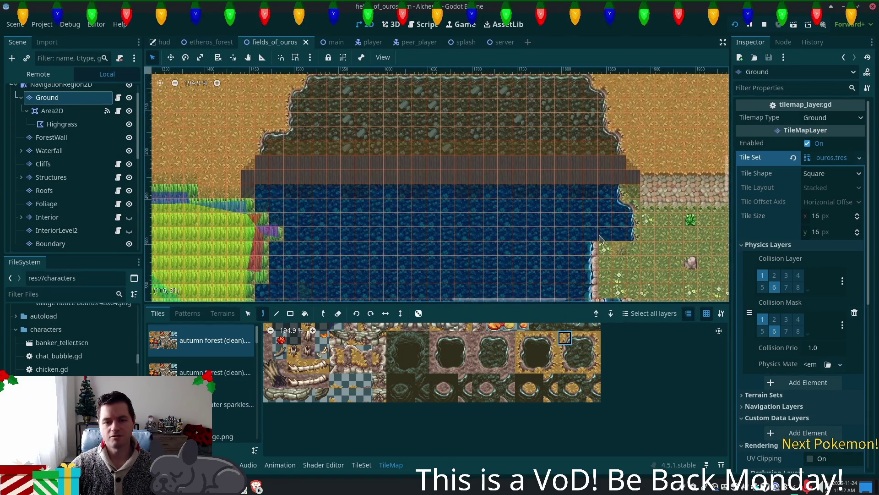
scroll(383, 222, up, 1)
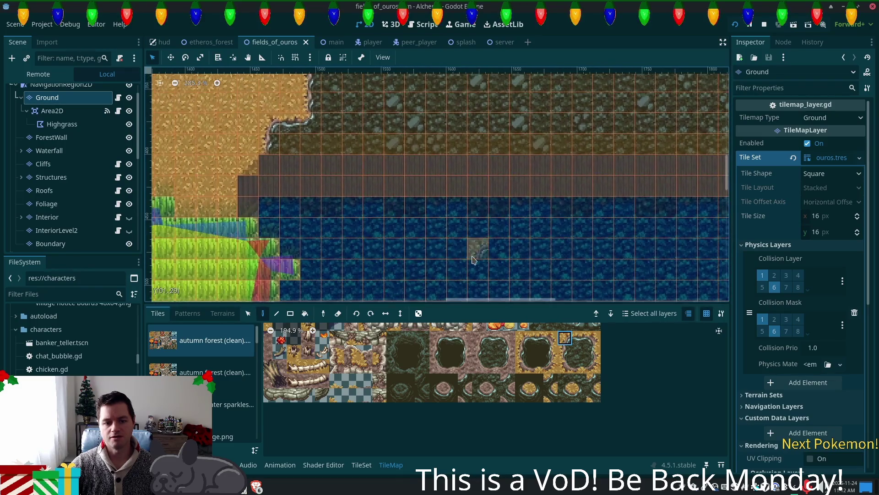
scroll(46, 192, down, 3)
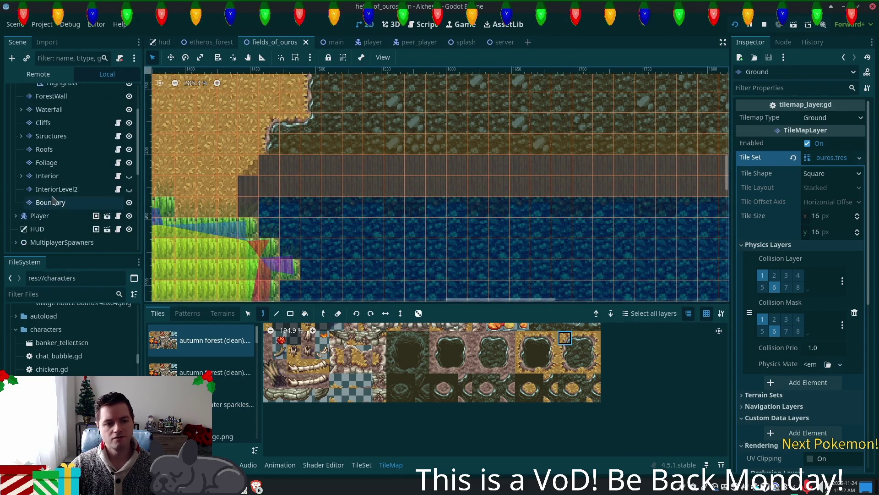
Step: Select the Boundary layer and a boundary tile from the tiles_16x16 source
click(51, 202)
drag(458, 274, 295, 248)
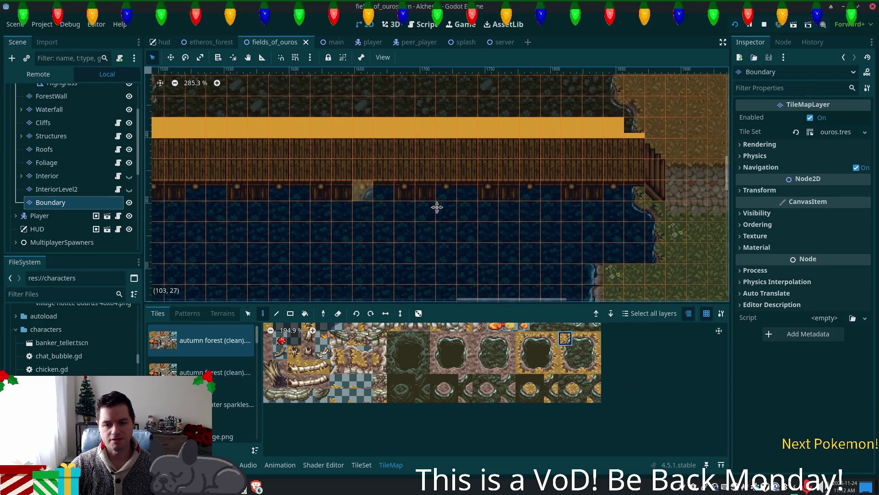
drag(436, 206, 632, 316)
scroll(201, 348, down, 5)
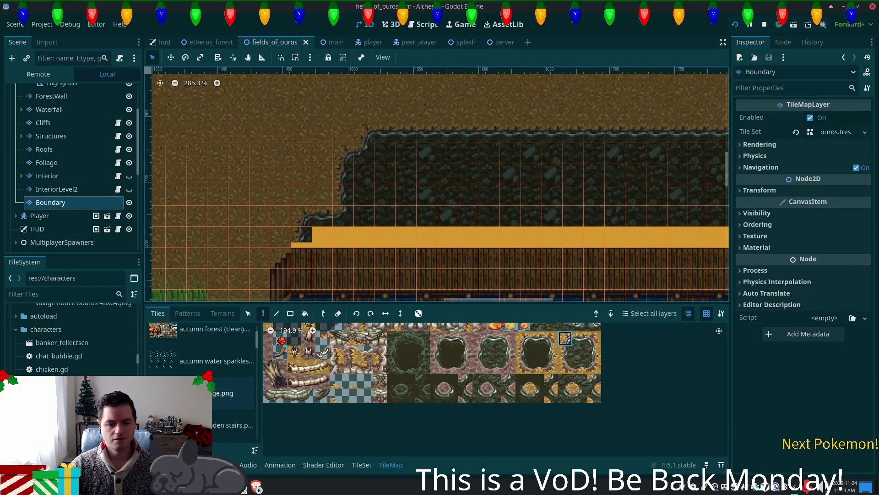
click(219, 390)
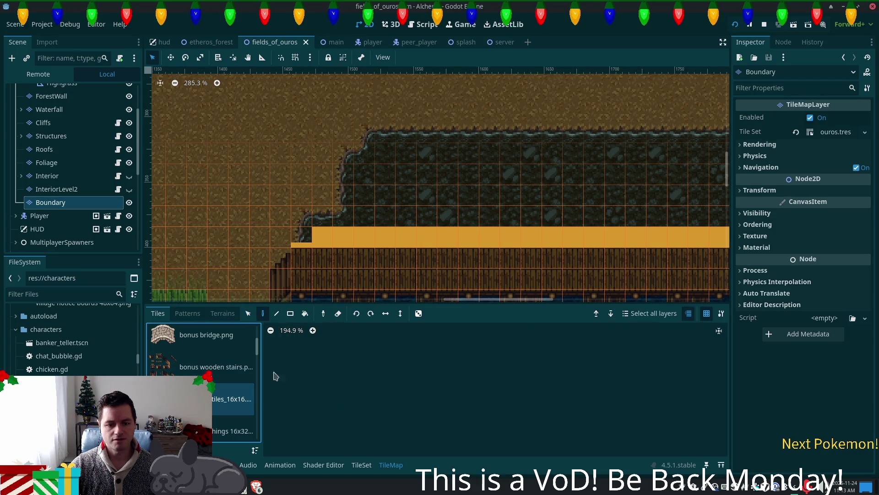
scroll(373, 394, down, 3)
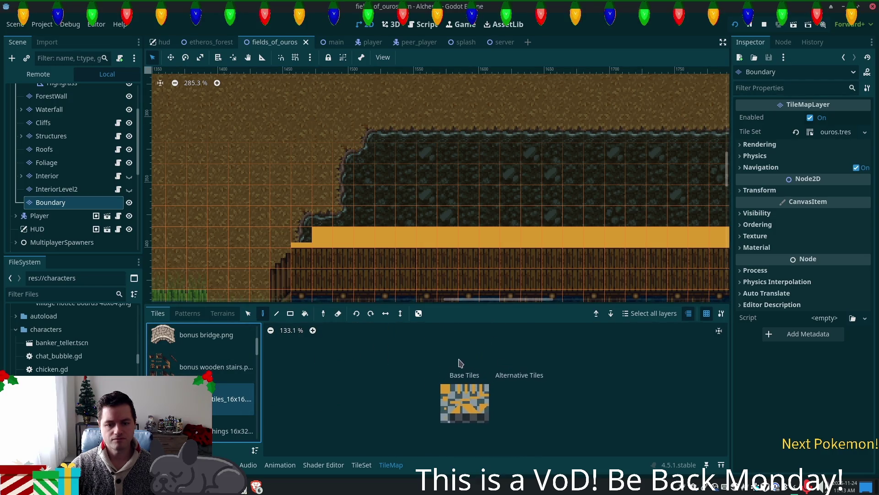
click(444, 390)
scroll(403, 231, down, 5)
Step: Draw a line of boundary tiles along the wall above the water
click(277, 313)
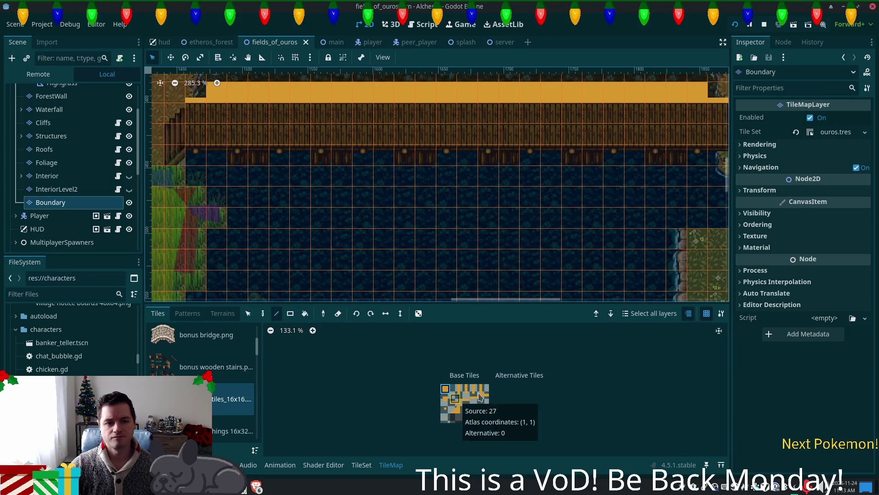
click(475, 398)
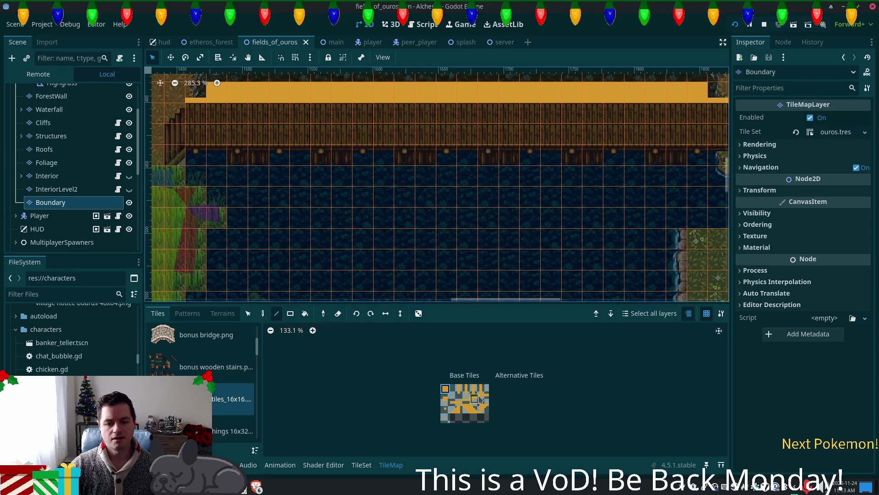
mouse_move(195, 158)
mouse_down()
mouse_move(697, 165)
mouse_move(524, 183)
mouse_up()
click(552, 173)
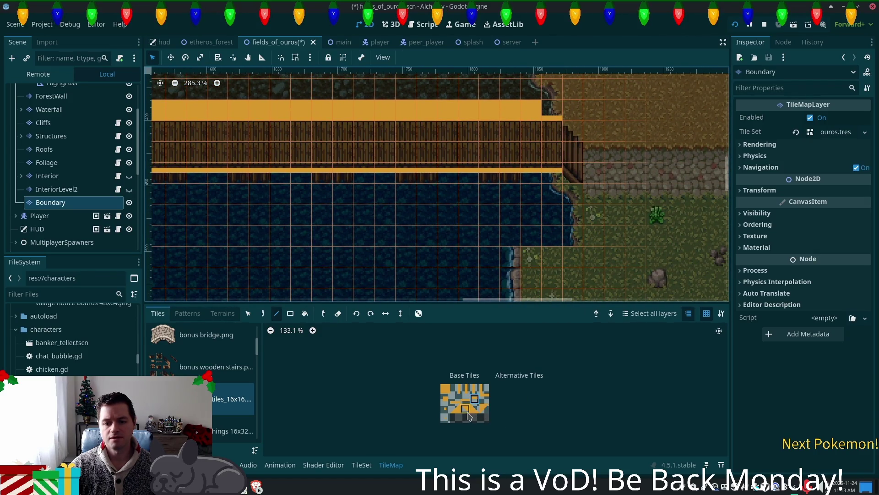
Step: Paint boundary tiles at the grass-water corner and along the riverbank edge
click(475, 410)
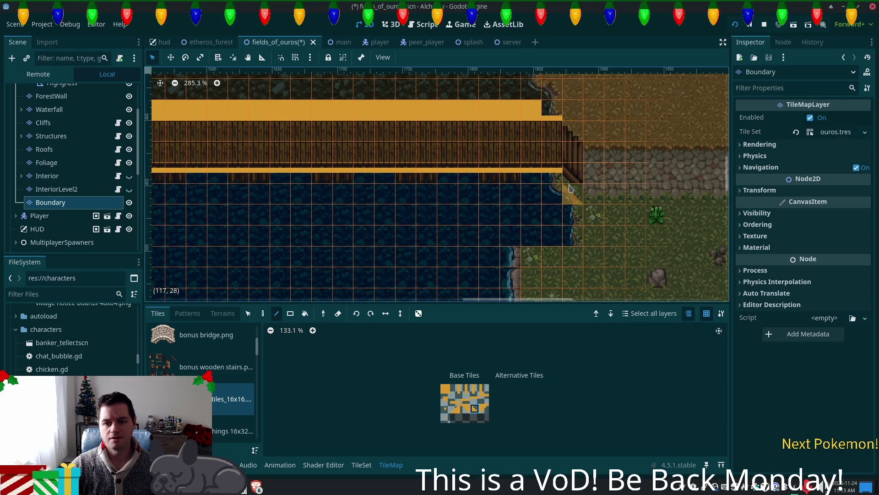
scroll(321, 206, left, 10)
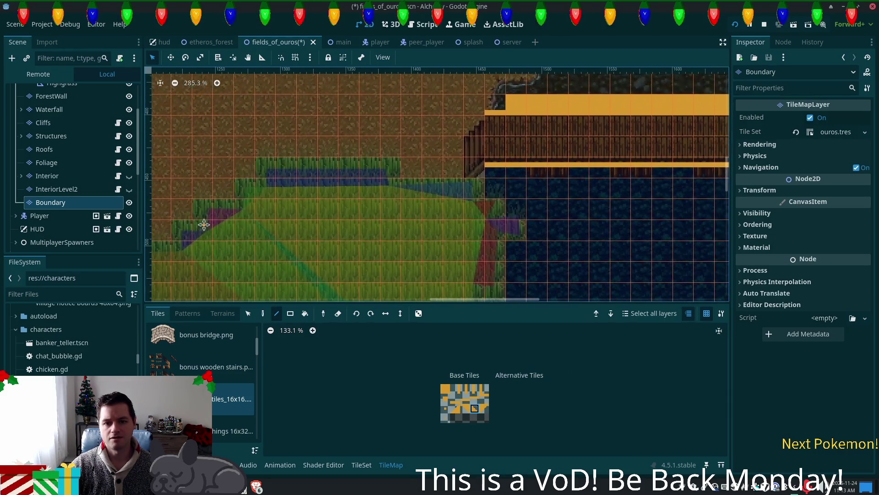
scroll(274, 238, right, 2)
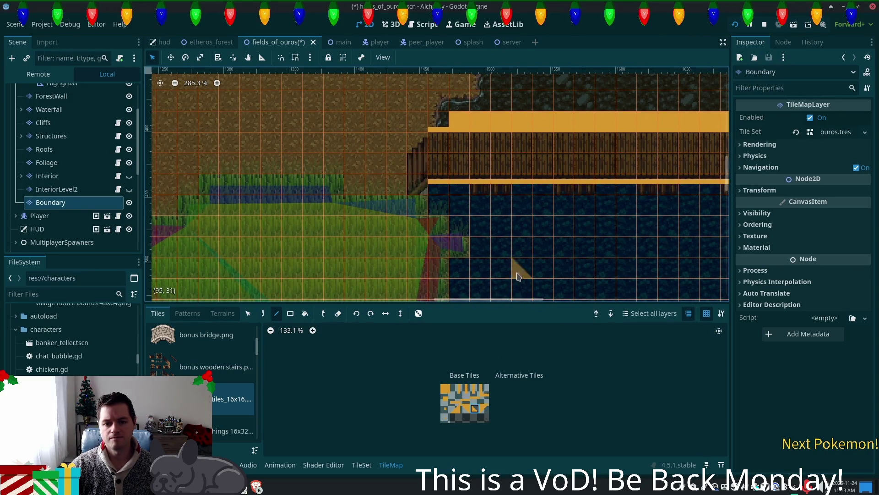
scroll(485, 183, down, 4)
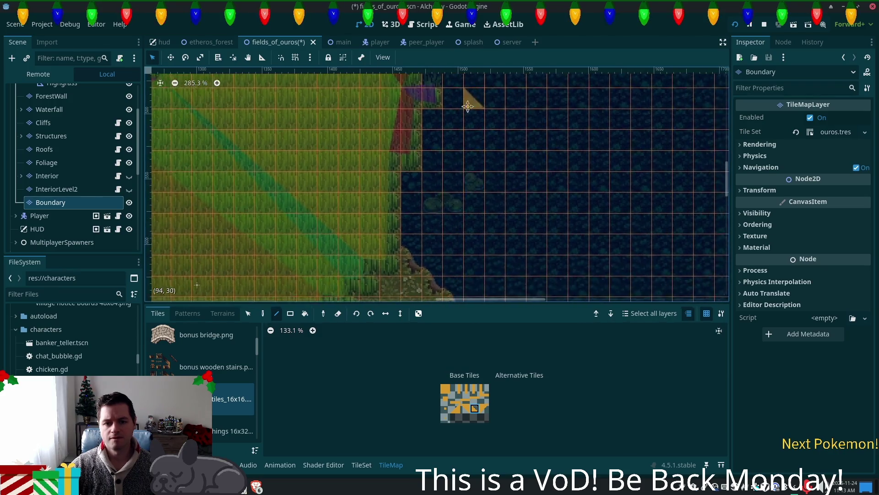
scroll(435, 179, right, 4)
scroll(385, 210, up, 3)
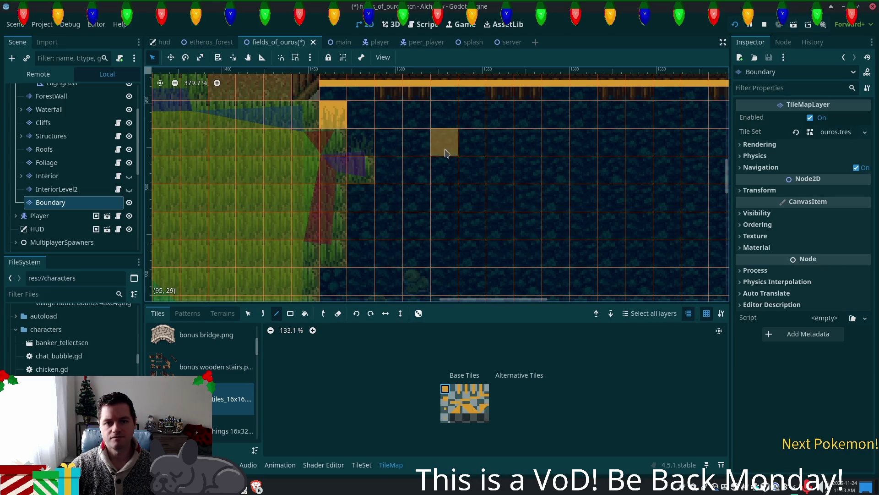
click(333, 114)
click(361, 142)
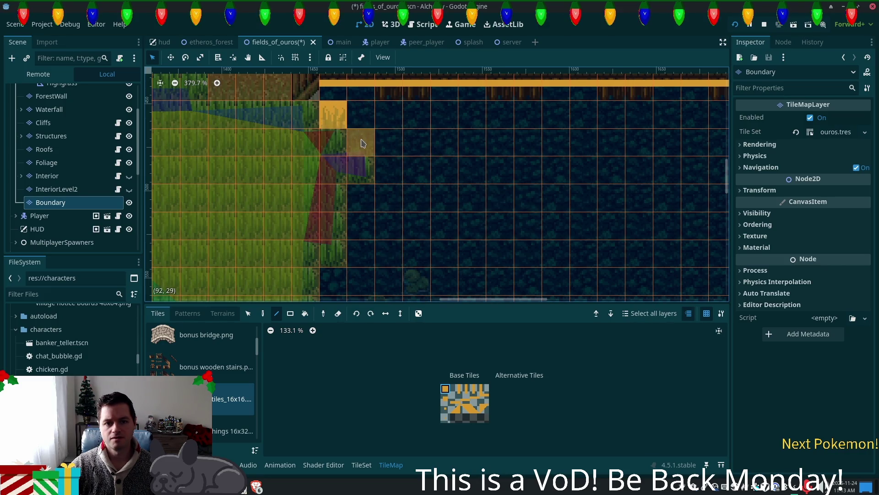
click(389, 171)
drag(378, 200, 370, 200)
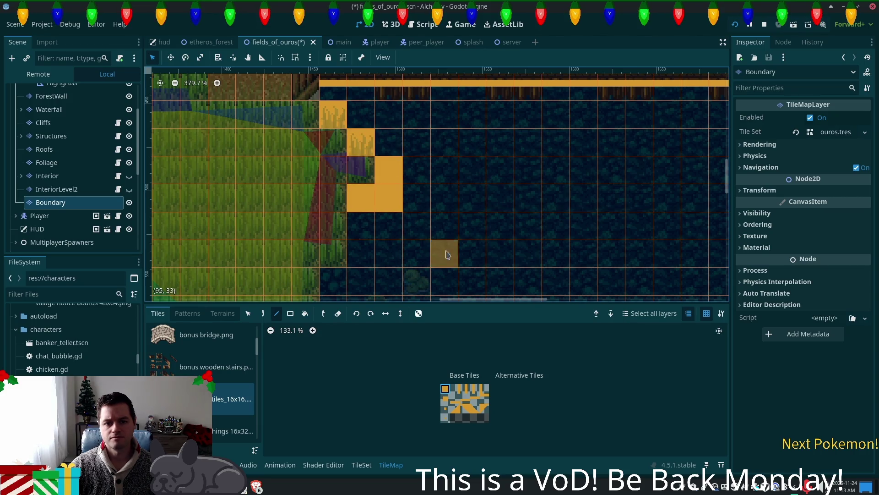
Step: Paint boundary tile columns down the bank, undoing one misplaced column
scroll(386, 137, down, 5)
drag(386, 121, 382, 143)
drag(353, 169, 350, 256)
mouse_move(455, 238)
mouse_down()
mouse_move(454, 154)
mouse_move(414, 189)
mouse_up()
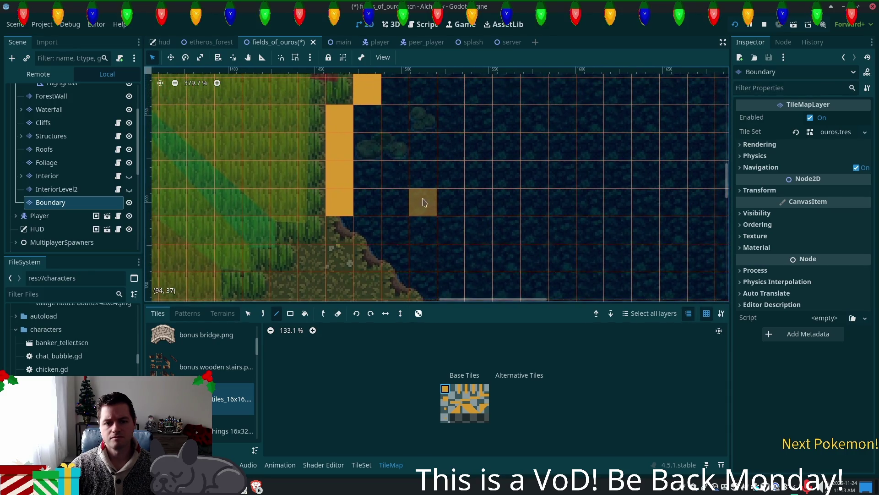
key(ctrl+z)
drag(340, 151, 338, 173)
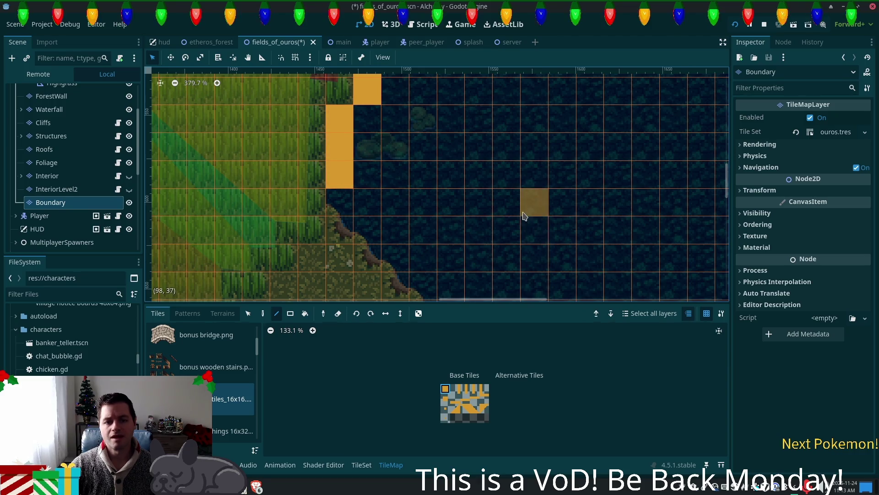
click(451, 202)
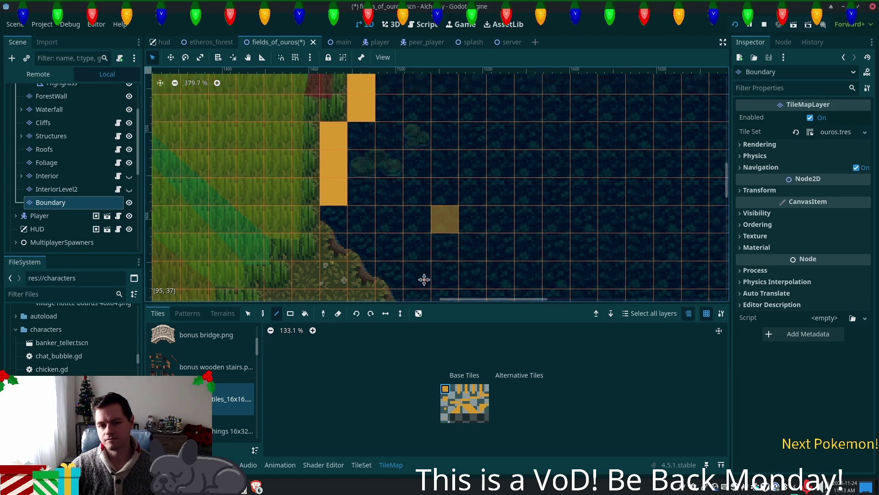
Step: Save the scene and launch the game to test the map
scroll(458, 206, up, 5)
key(ctrl+s)
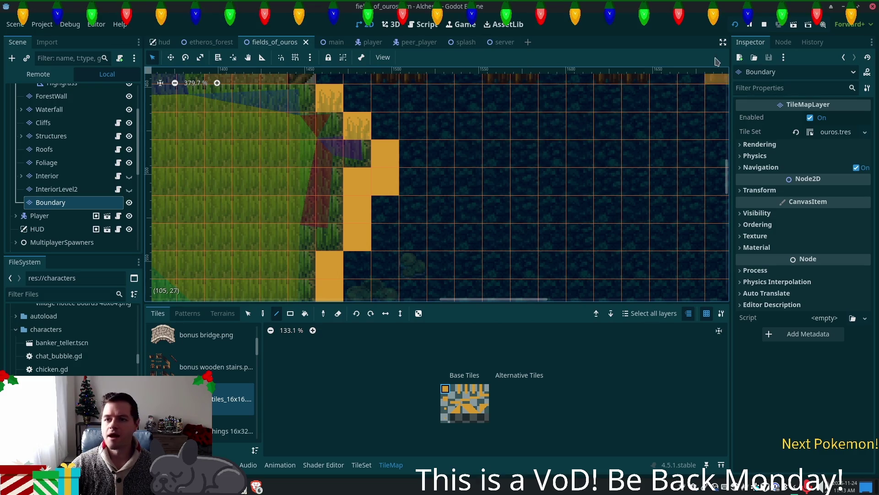
key(F5)
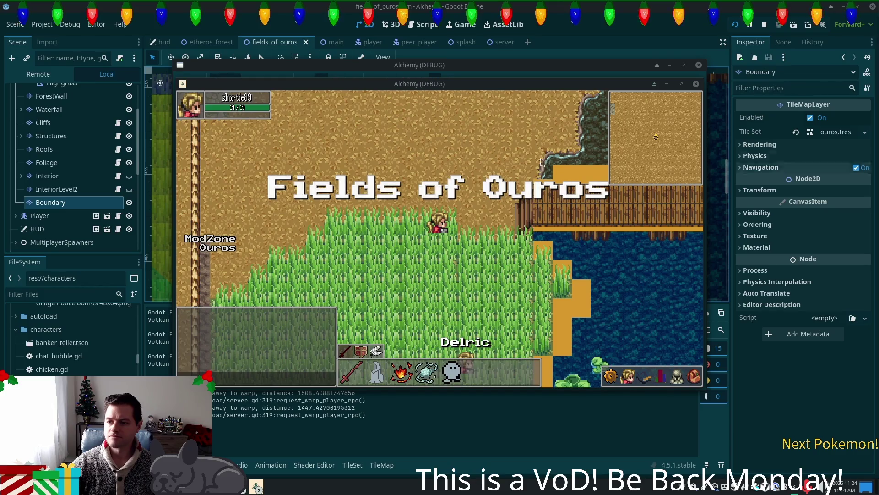
Step: Hide the Boundary layer in the Scene tree and save the scene
click(129, 203)
key(ctrl+s)
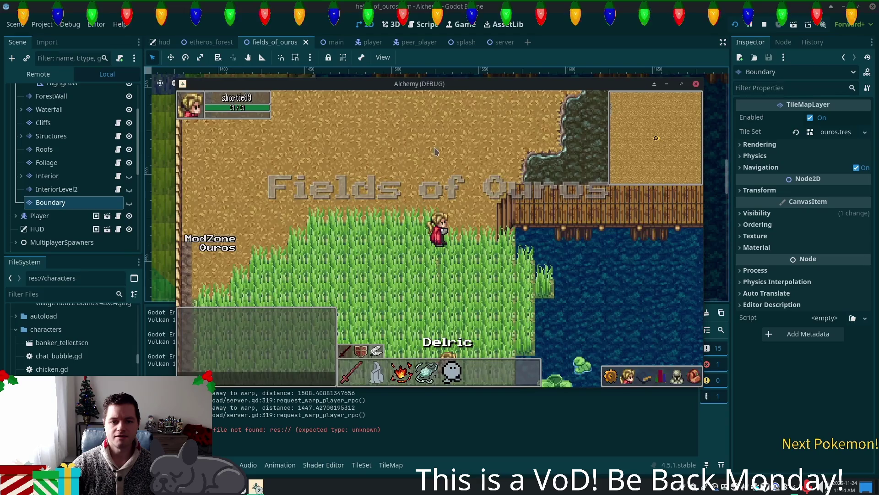
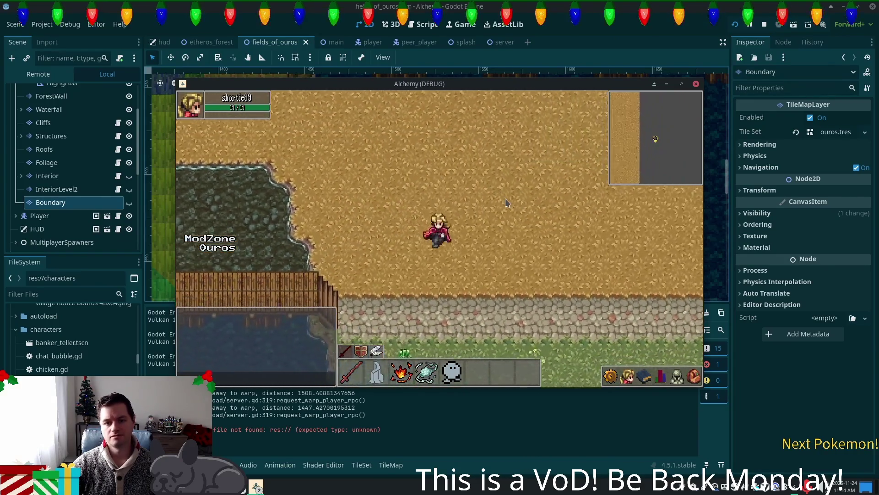
Step: Walk the character south to the bridge and back west and north, then return to the editor
key(s)
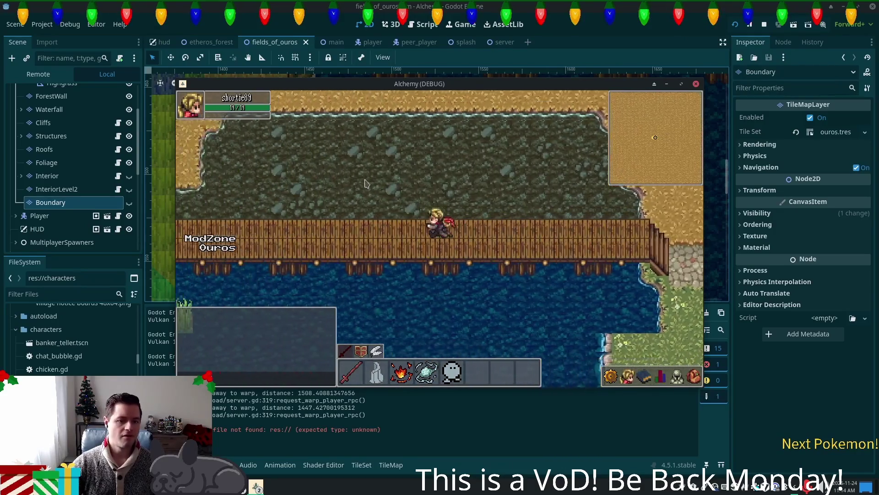
key(a)
key(w)
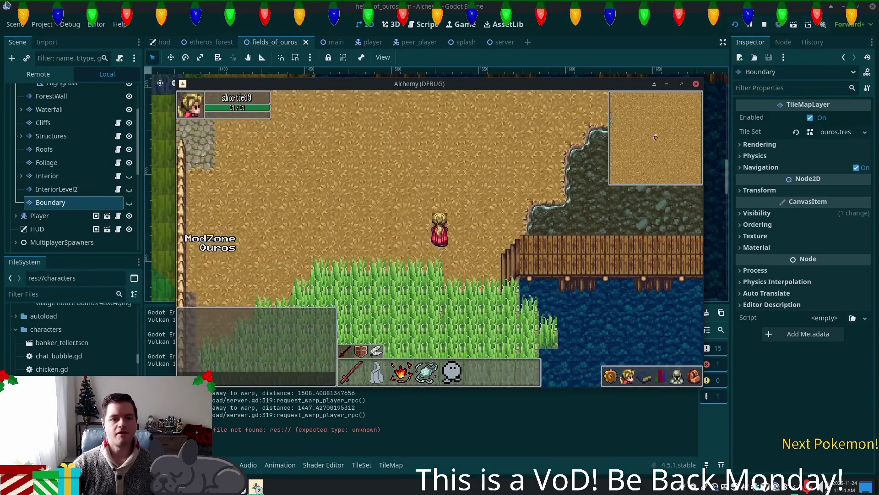
click(236, 10)
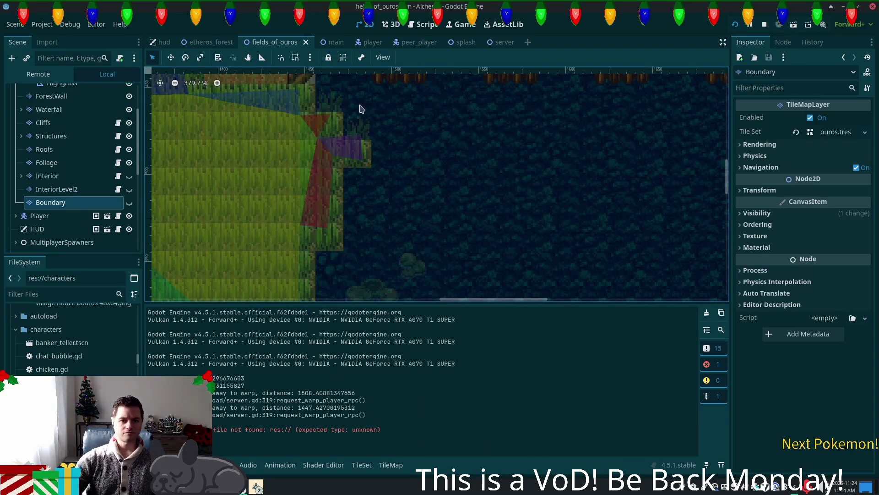
Step: In the main scene, select the Ramp node and Copy it from the Scene dock
click(334, 42)
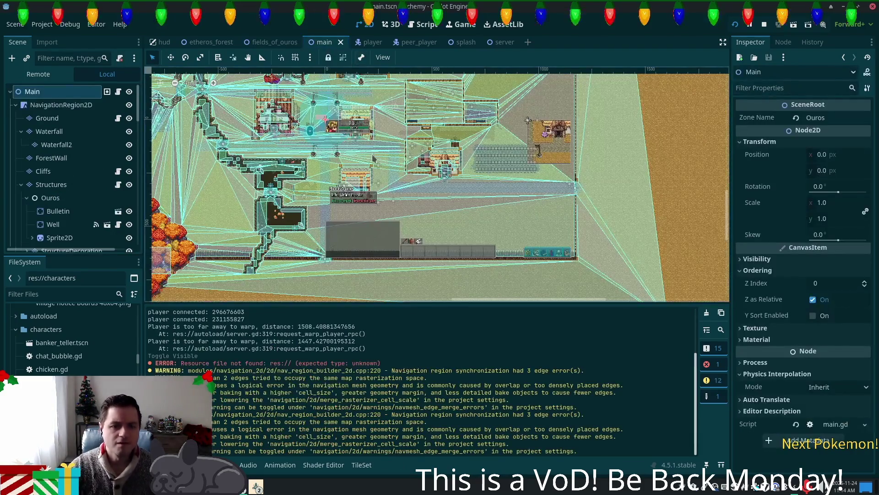
scroll(329, 169, up, 5)
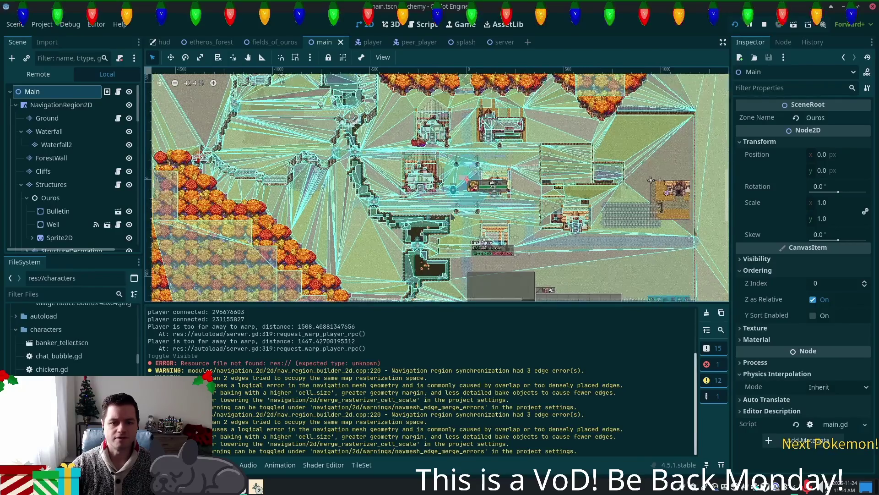
scroll(354, 202, up, 4)
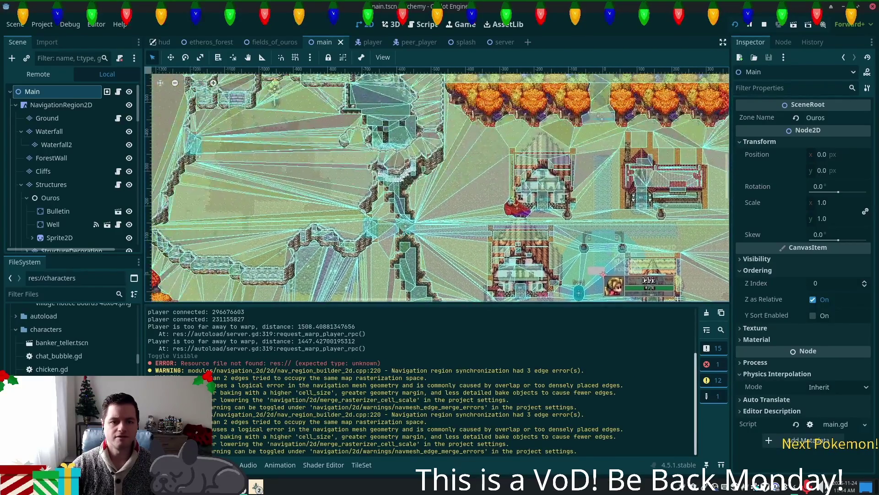
scroll(368, 236, up, 10)
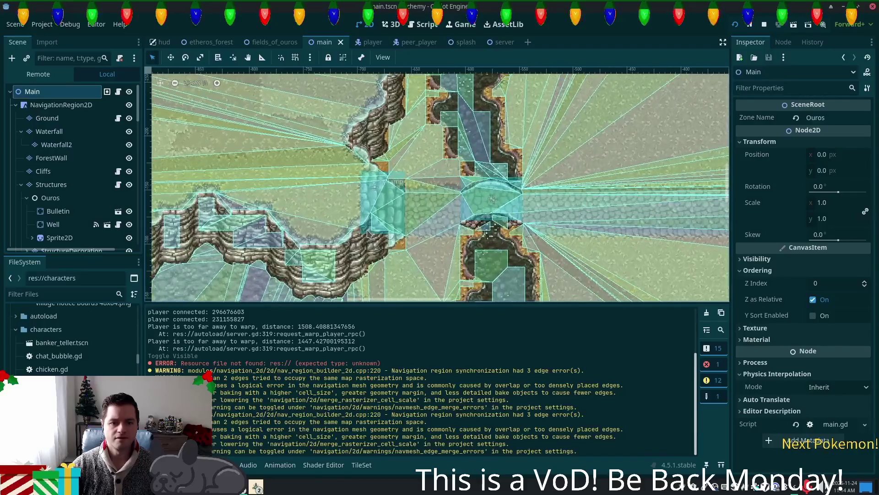
click(392, 190)
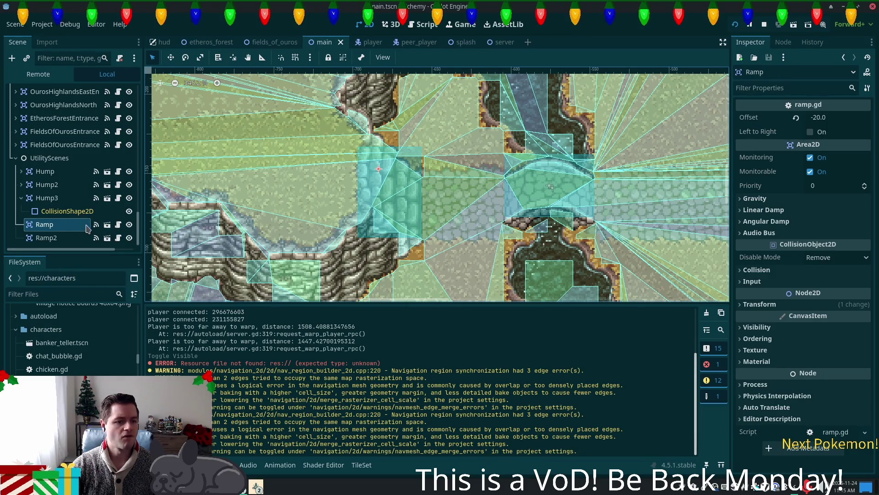
click(64, 211)
key(Down)
key(Down)
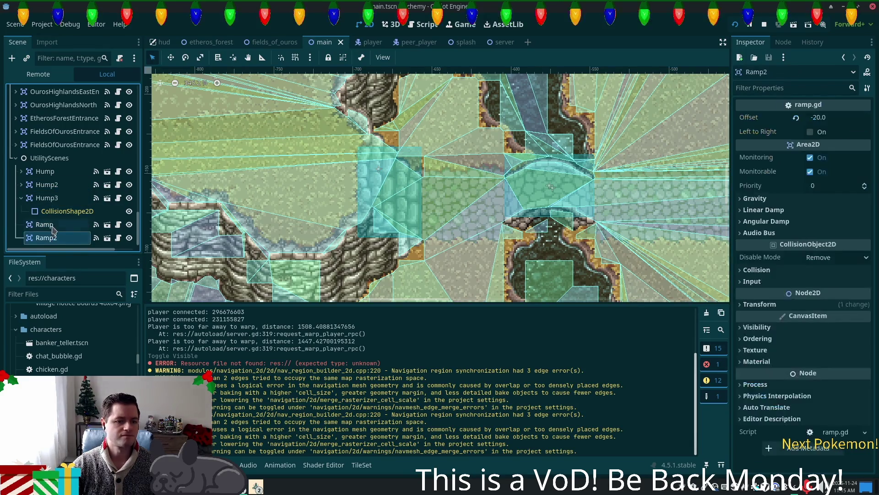
click(52, 225)
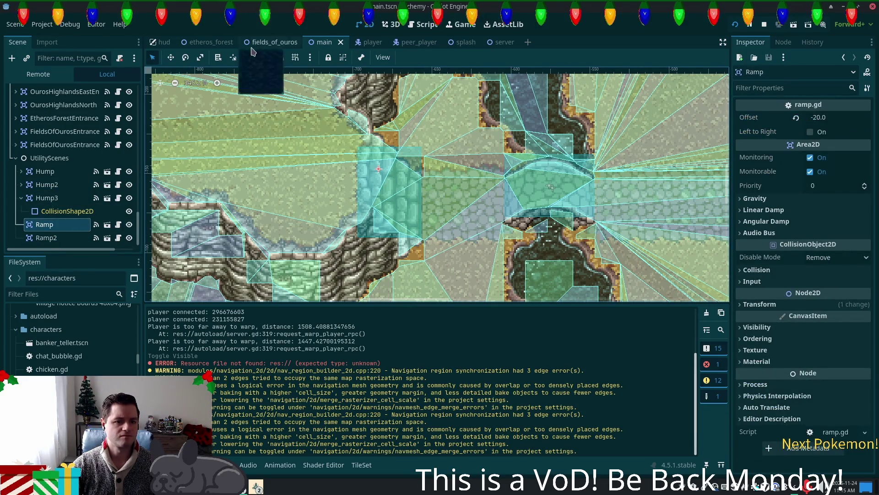
right_click(42, 225)
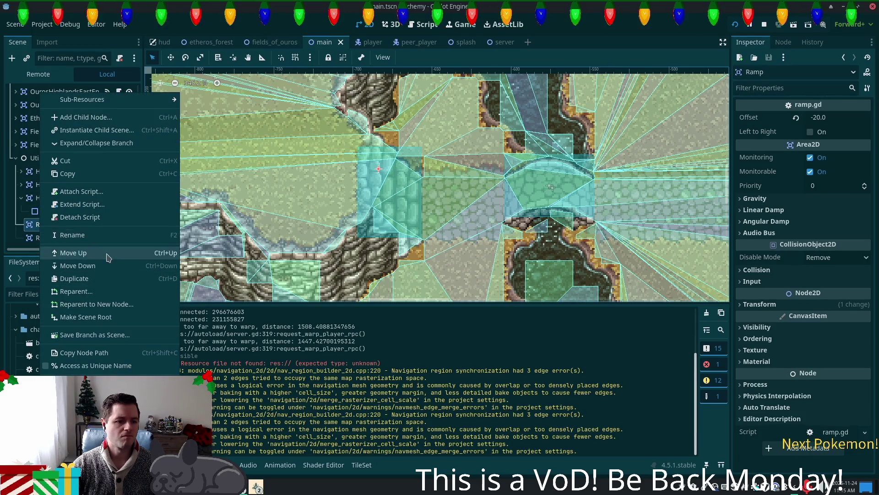
click(94, 173)
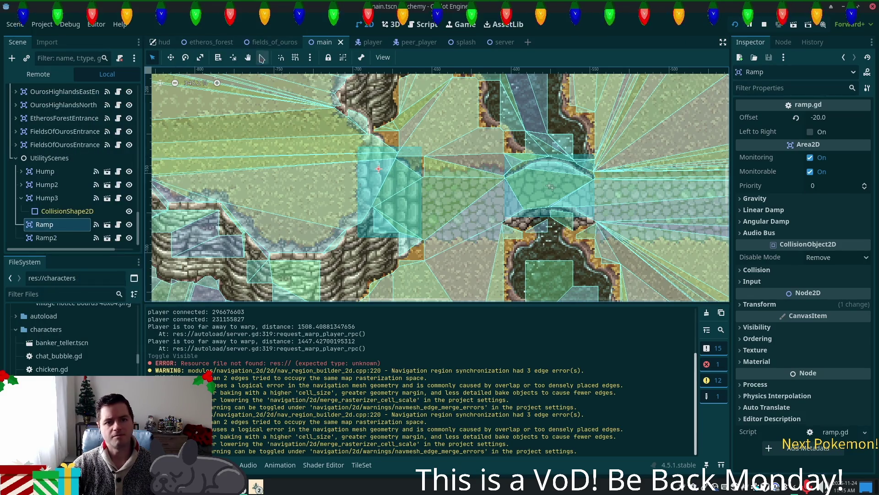
click(271, 41)
Step: Paste Ramp into fields_of_ouros, then delete the copy that landed under Boundary
scroll(374, 118, up, 3)
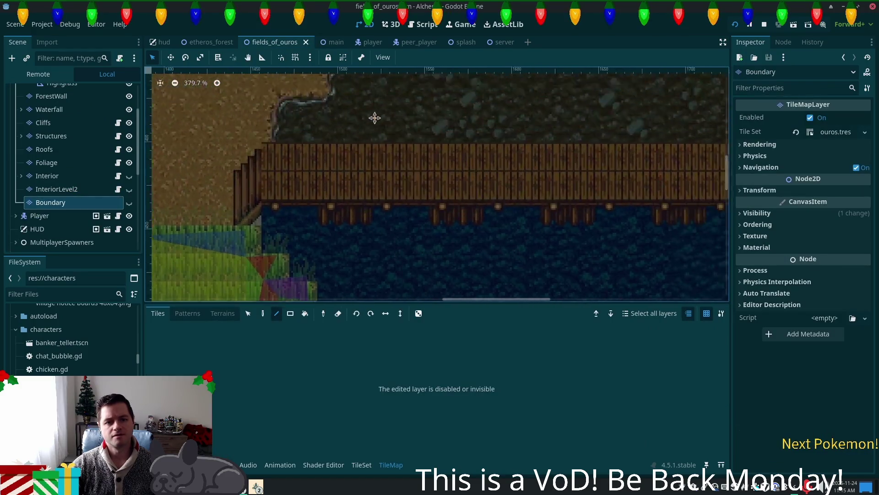
scroll(375, 118, left, 5)
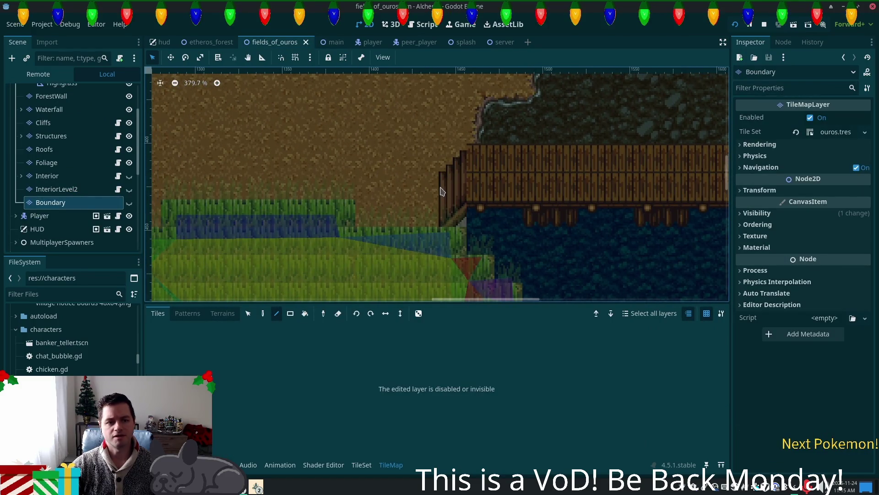
right_click(447, 184)
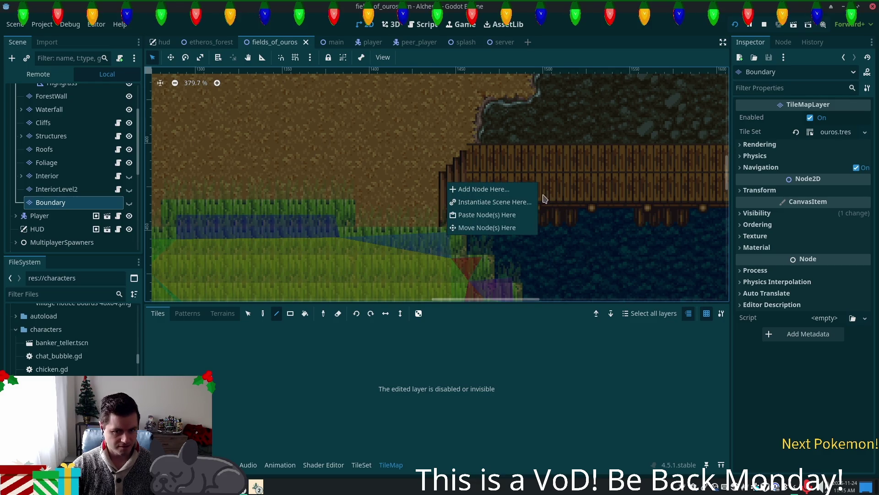
click(526, 219)
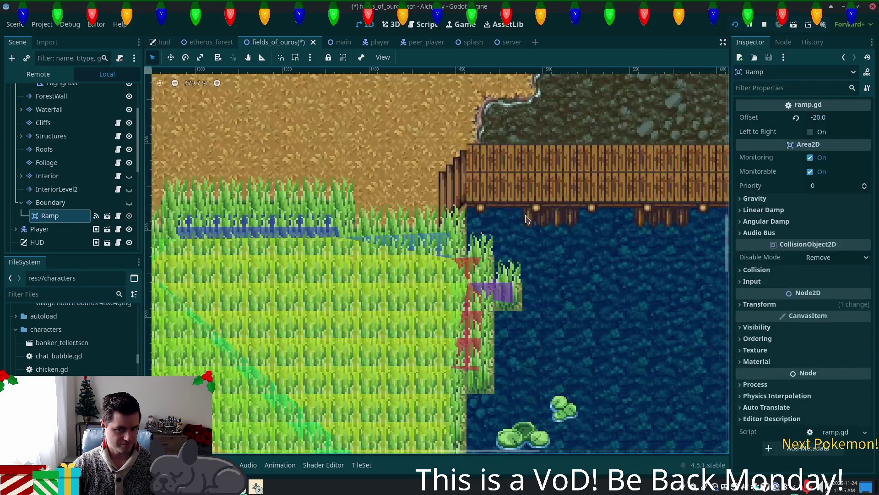
scroll(527, 216, down, 1)
scroll(527, 215, down, 3)
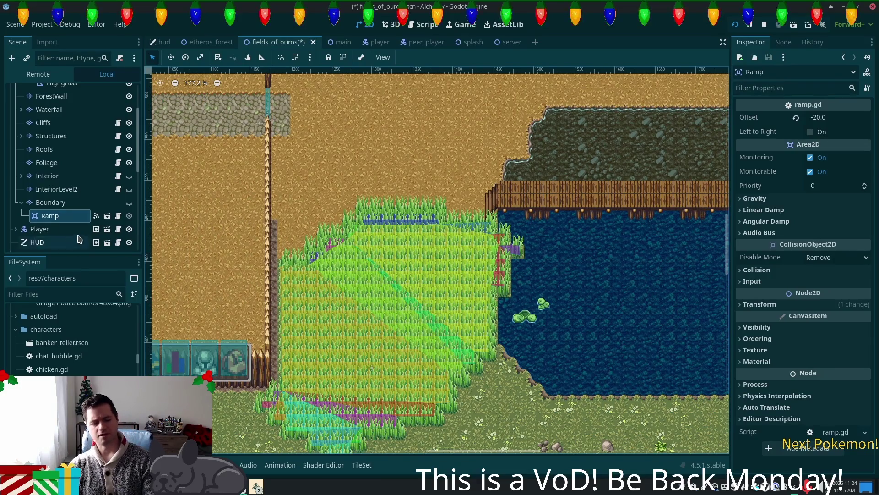
key(Delete)
click(463, 257)
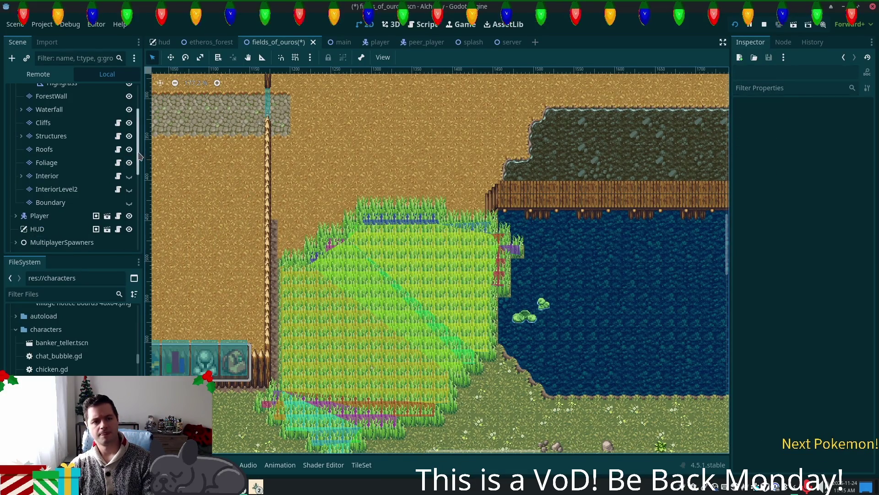
Step: Paste the Ramp node directly under the fields_of_ouros root node
scroll(144, 100, up, 3)
right_click(62, 93)
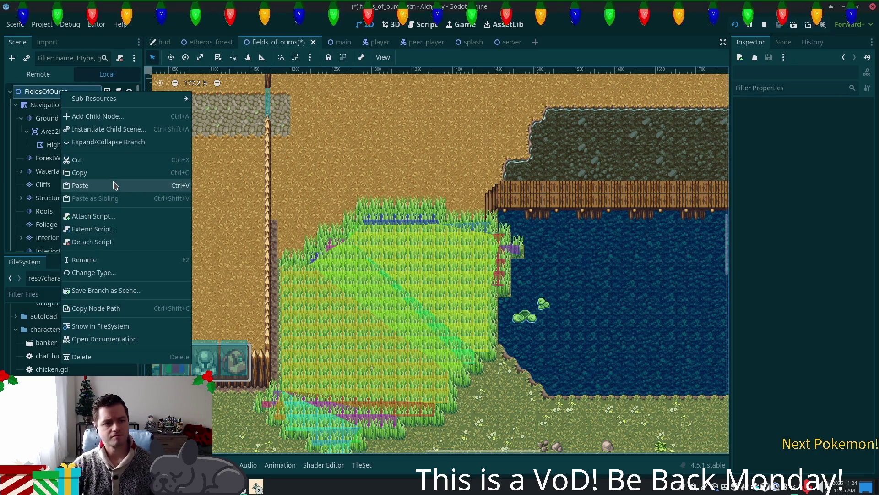
click(112, 185)
scroll(443, 245, down, 2)
scroll(444, 245, down, 8)
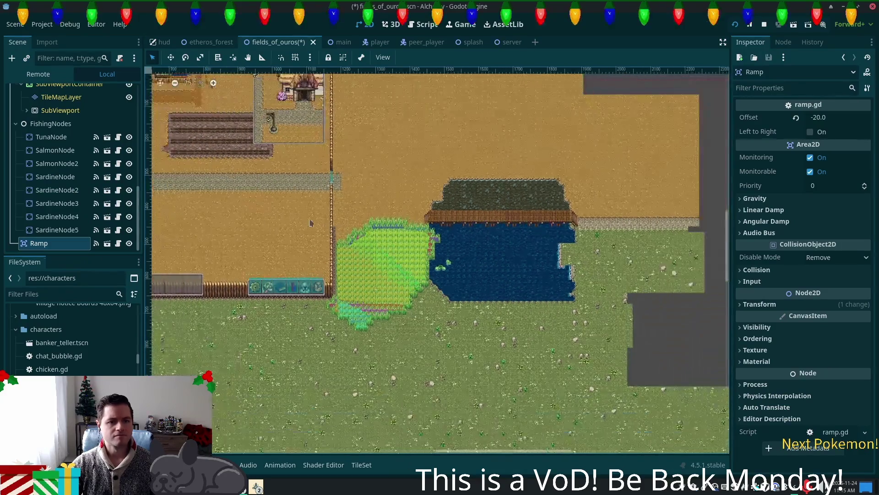
Step: Drag the Ramp onto the stairs at the pier's west end and enable Left to Right
scroll(489, 327, down, 2)
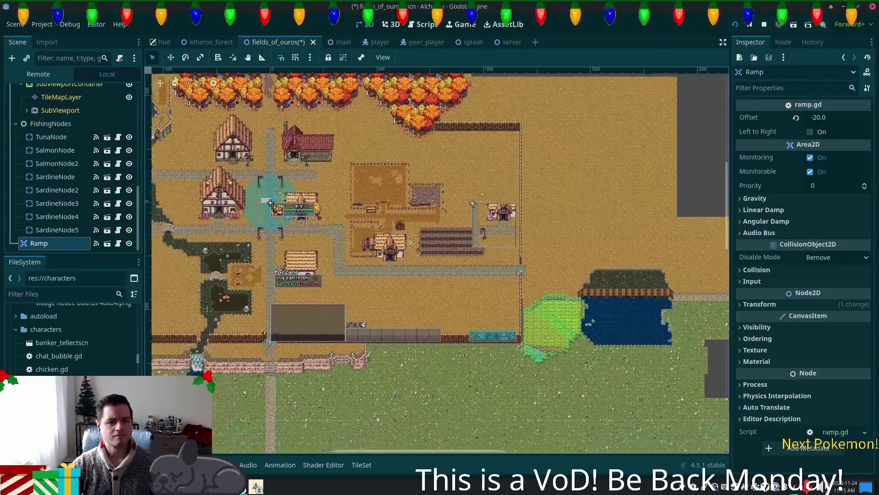
key(w)
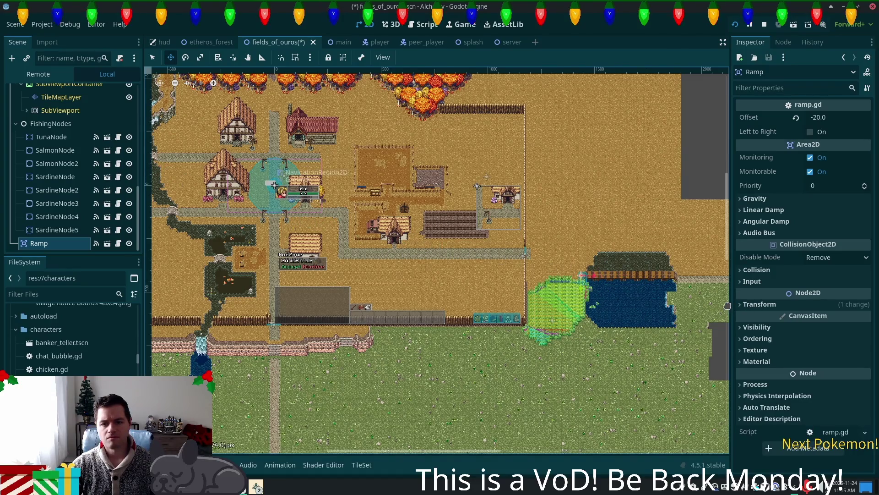
scroll(591, 279, up, 6)
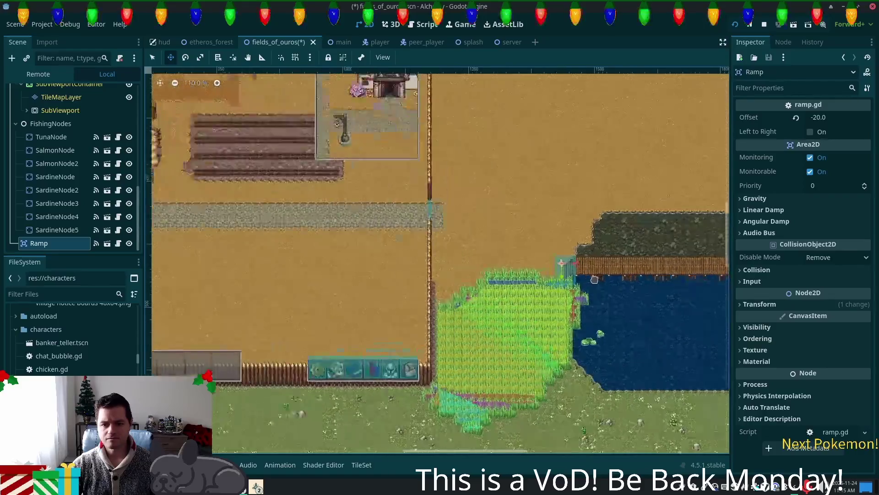
scroll(594, 279, up, 7)
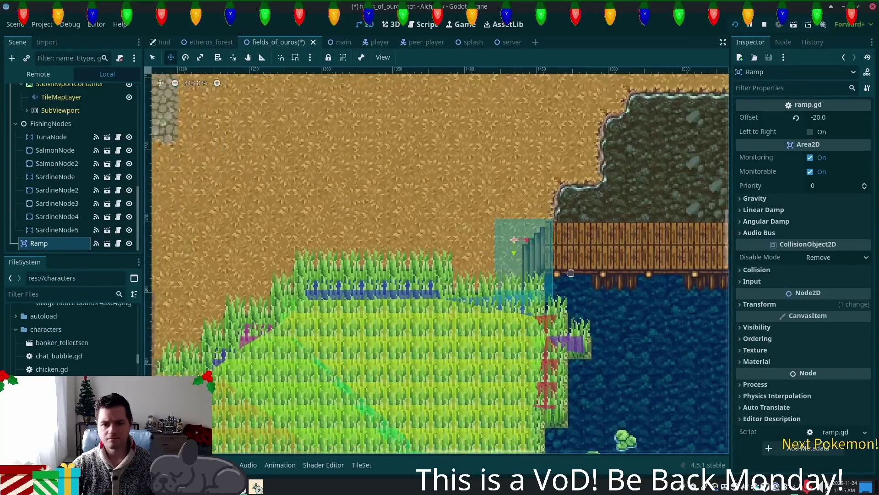
scroll(571, 273, up, 4)
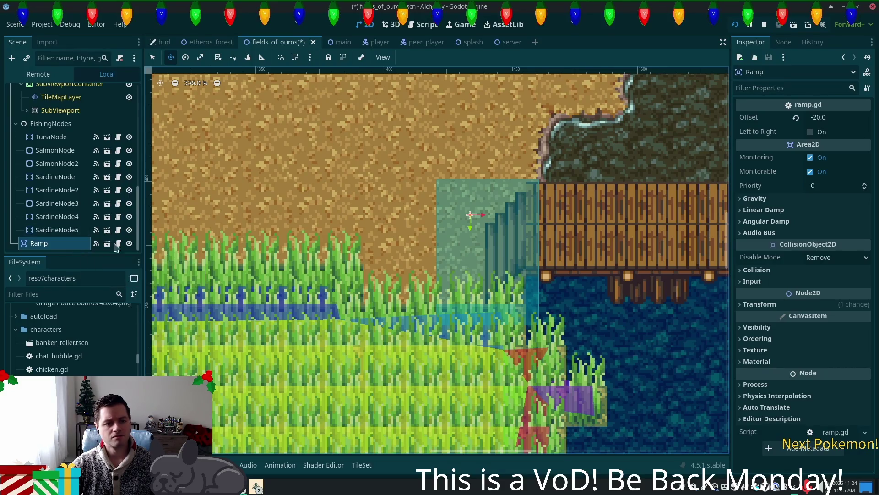
click(153, 57)
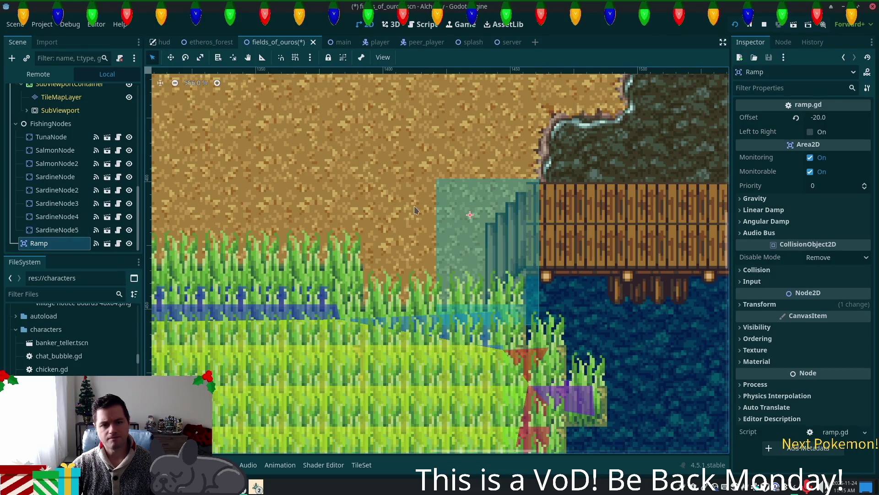
drag(438, 184, 425, 190)
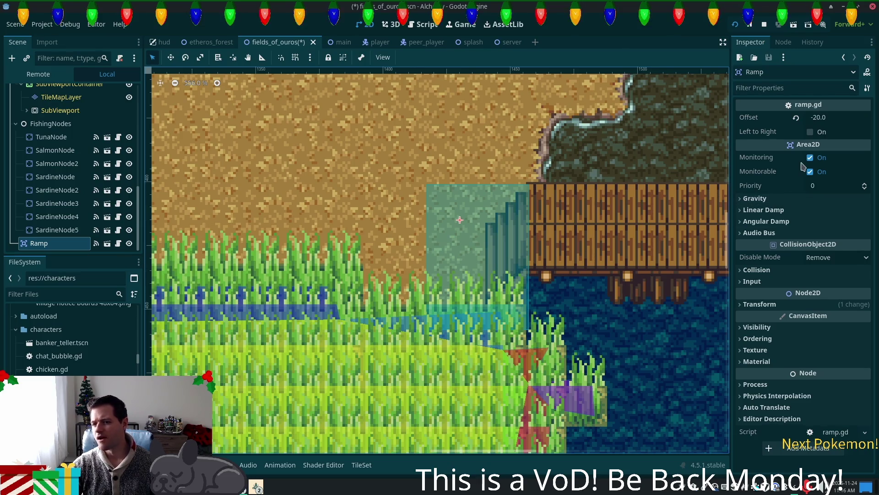
click(810, 132)
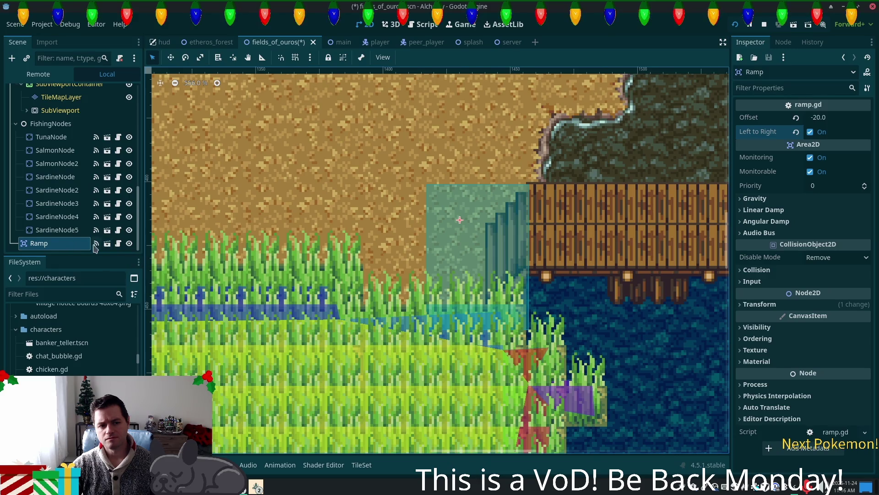
click(107, 244)
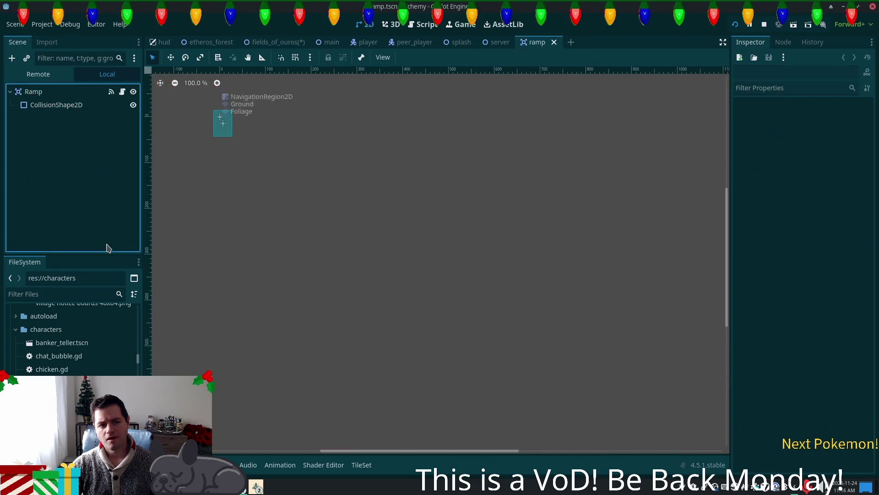
Step: Inspect the CollisionShape2D in the Ramp scene, then return to fields_of_ouros
click(37, 92)
click(45, 105)
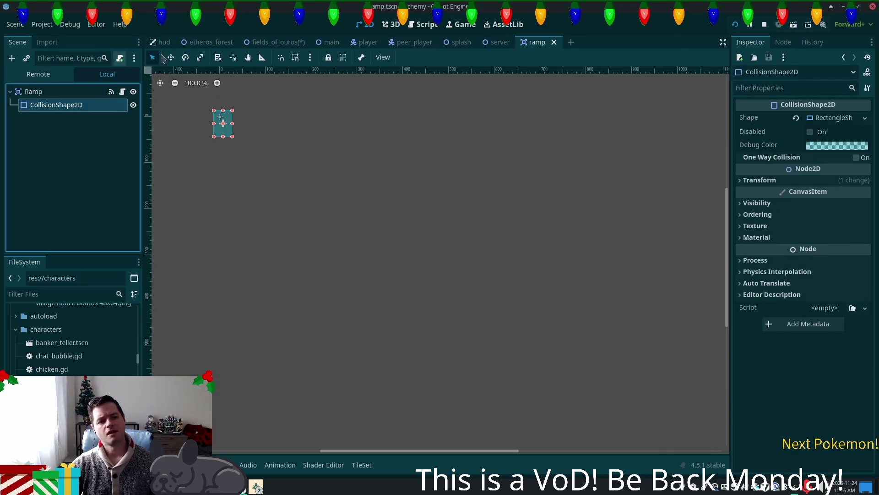
mouse_move(229, 48)
click(274, 42)
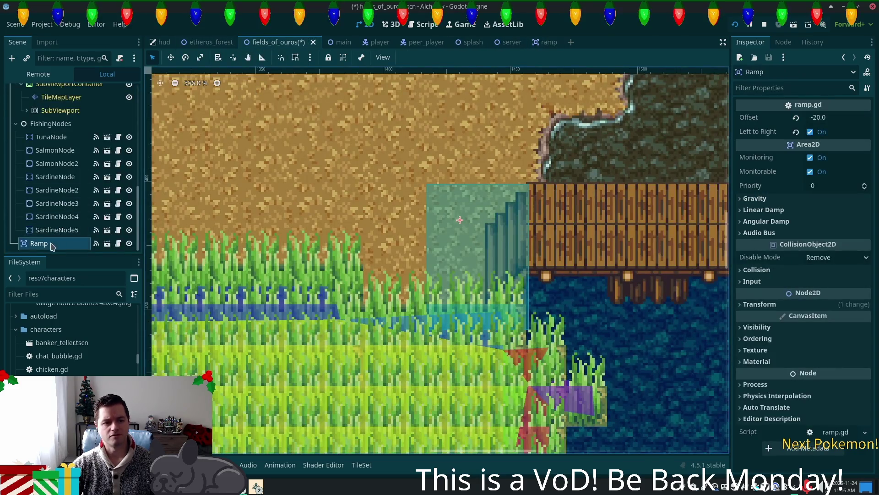
Step: Drag the Ramp's collision shape edges so it covers only the stairs above water, then save
right_click(52, 243)
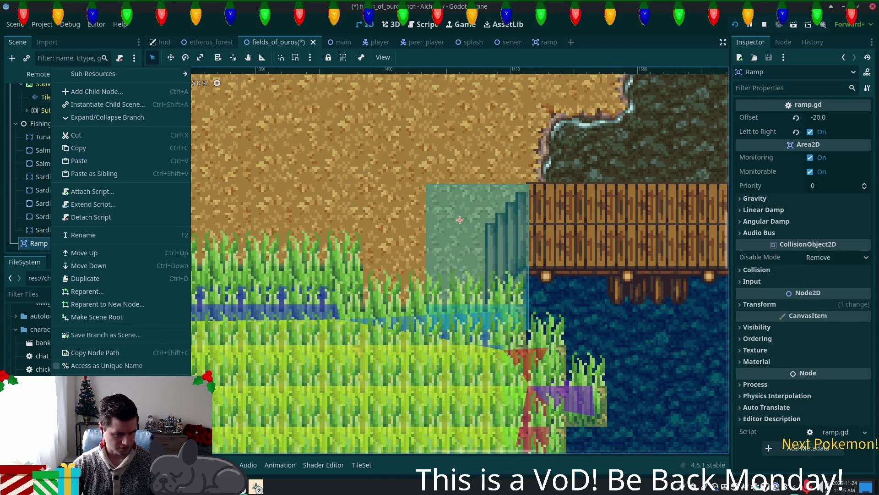
key(Escape)
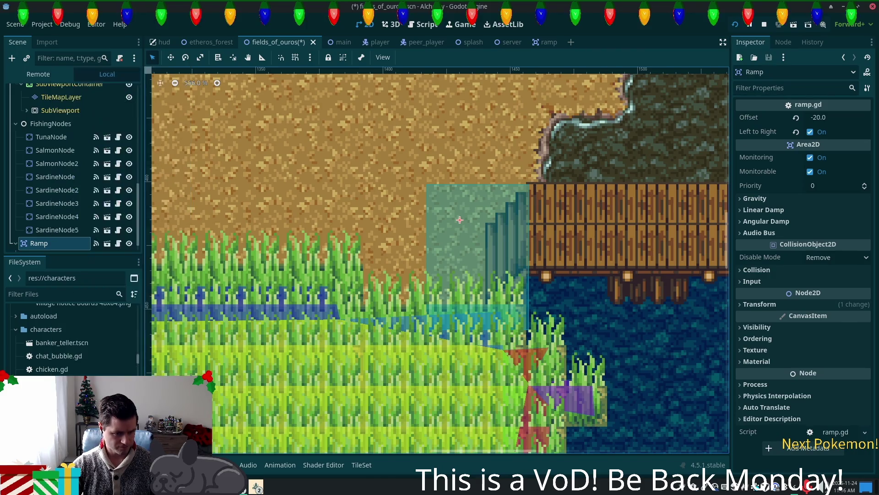
scroll(539, 277, up, 1)
scroll(539, 277, up, 1)
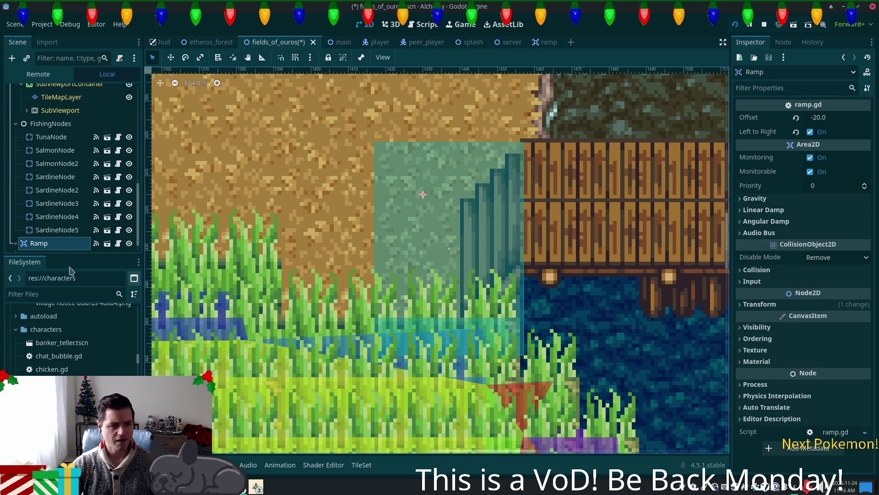
click(16, 243)
click(52, 244)
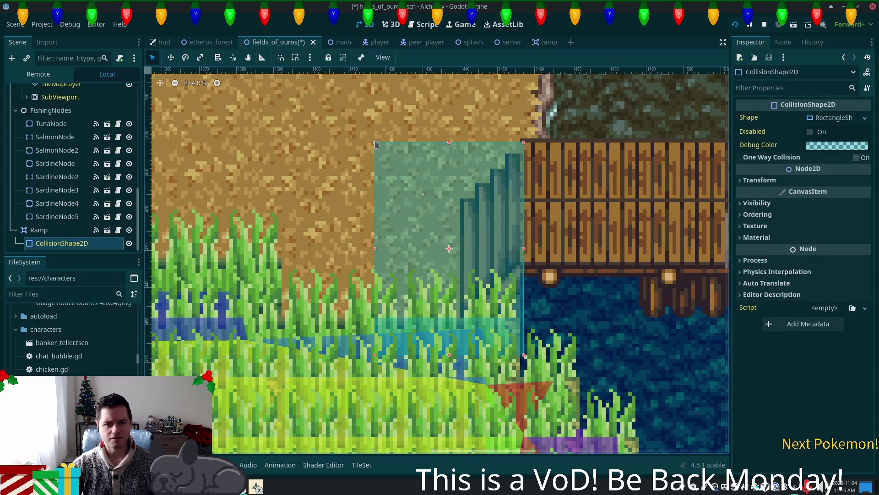
mouse_move(375, 144)
mouse_down()
mouse_move(447, 149)
mouse_move(463, 161)
mouse_up()
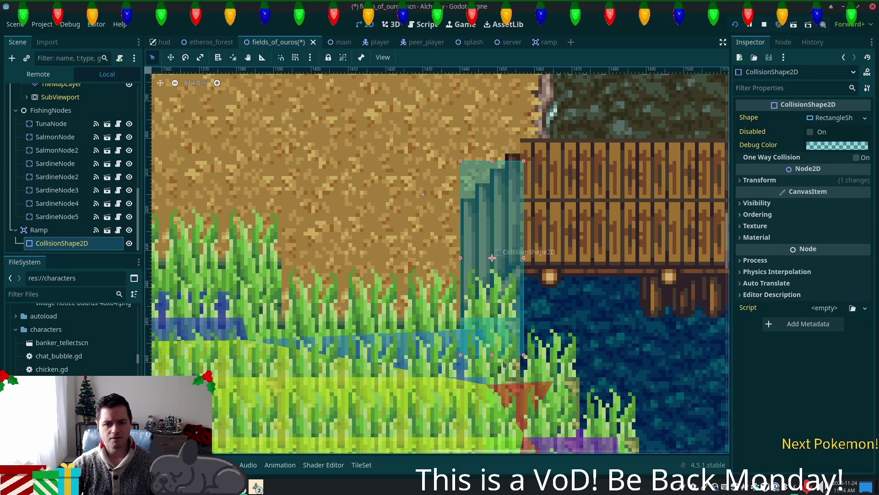
drag(493, 356, 496, 313)
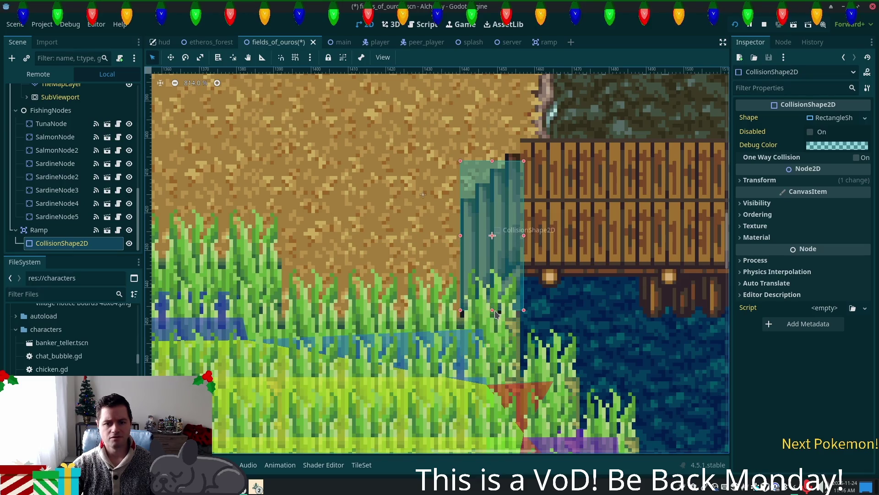
key(ctrl+s)
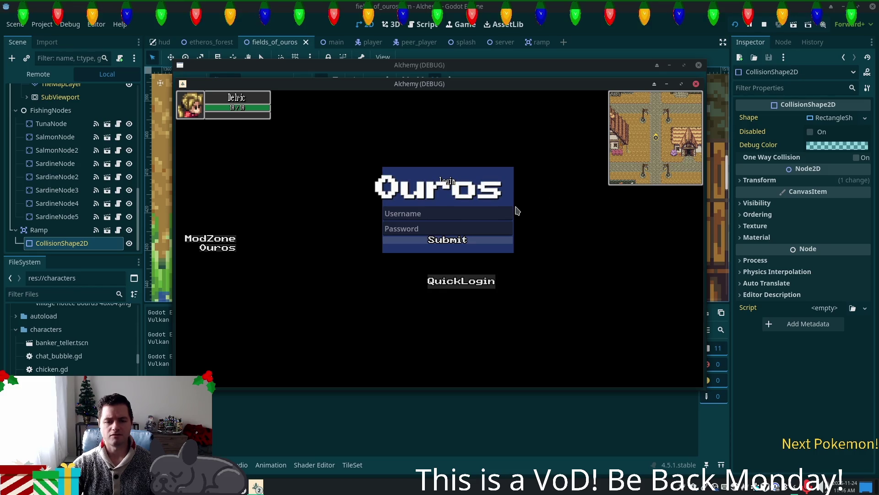
Step: Walk the character back and forth across the dock ramp several times
key(Right)
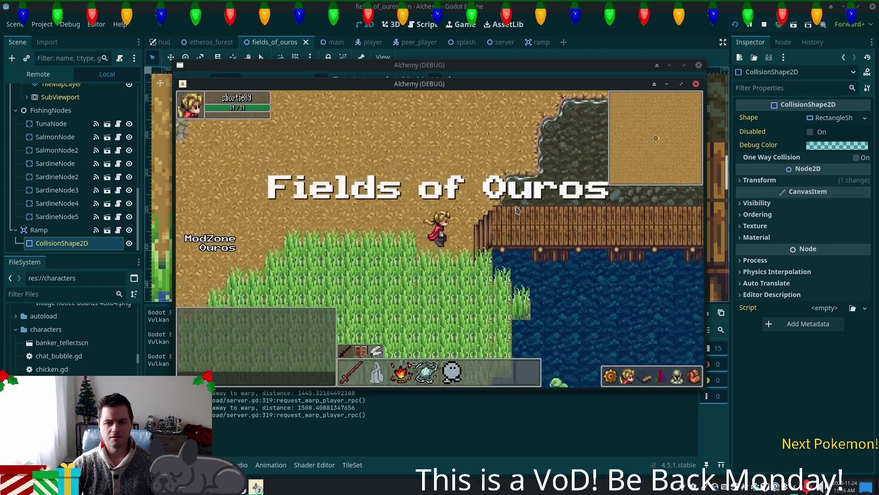
key(Left)
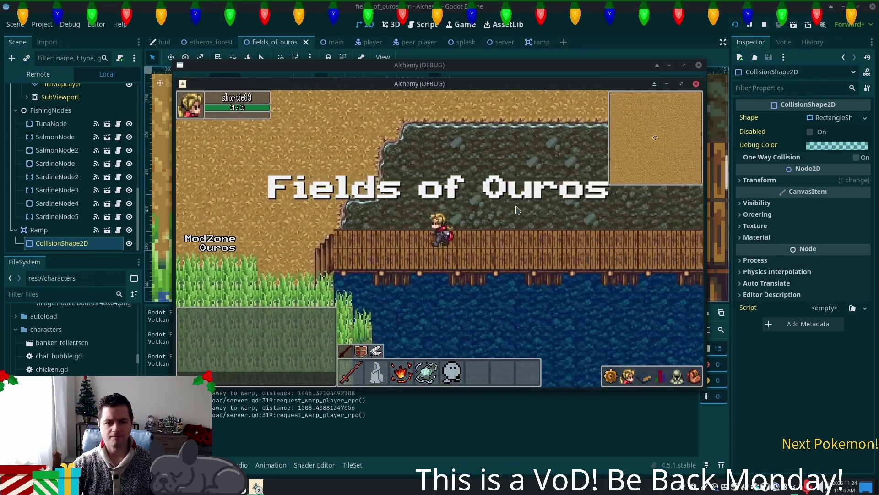
key(Right)
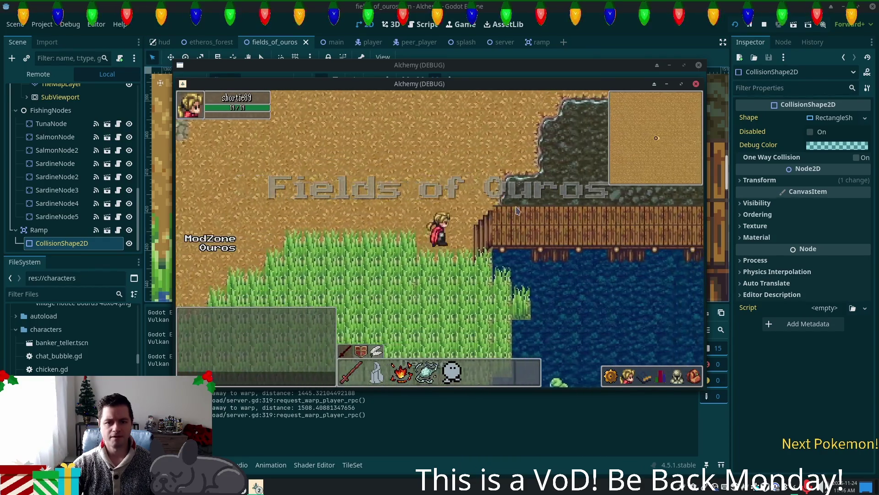
key(Left)
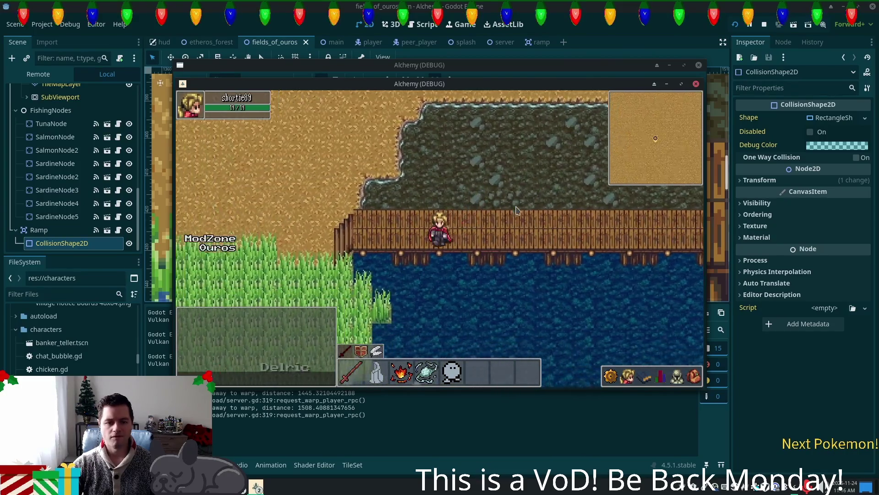
key(Right)
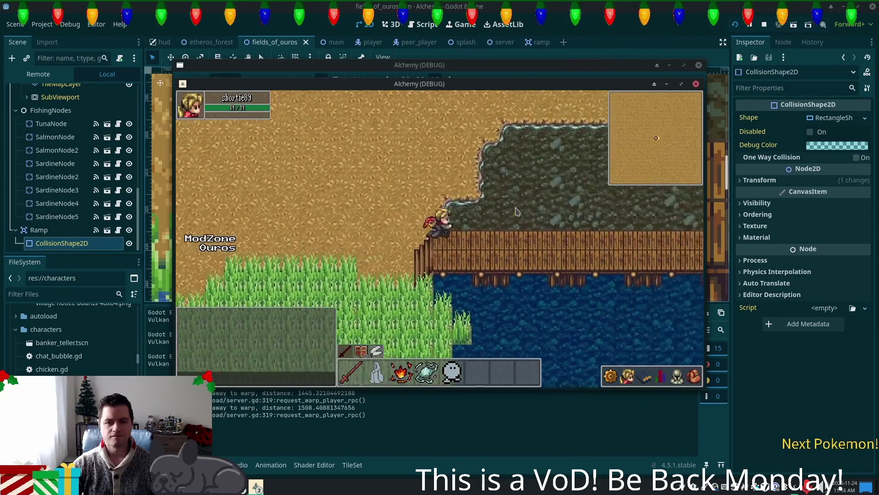
key(Left)
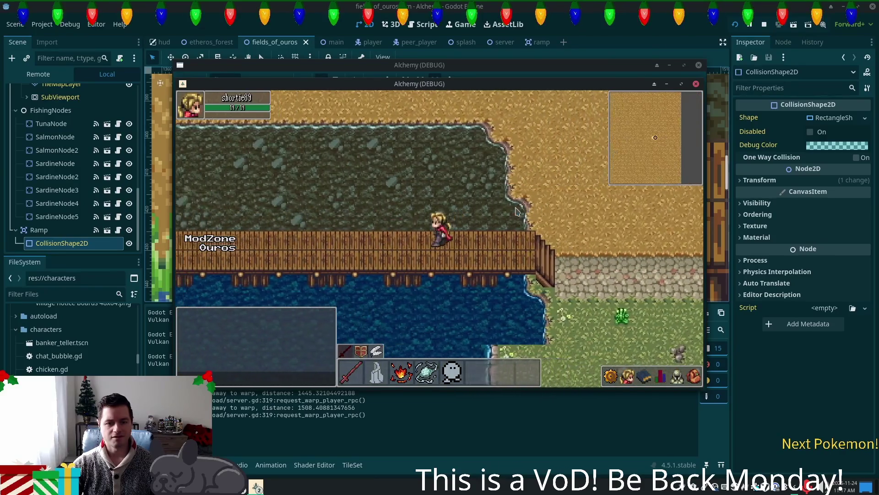
key(Right)
key(Right)
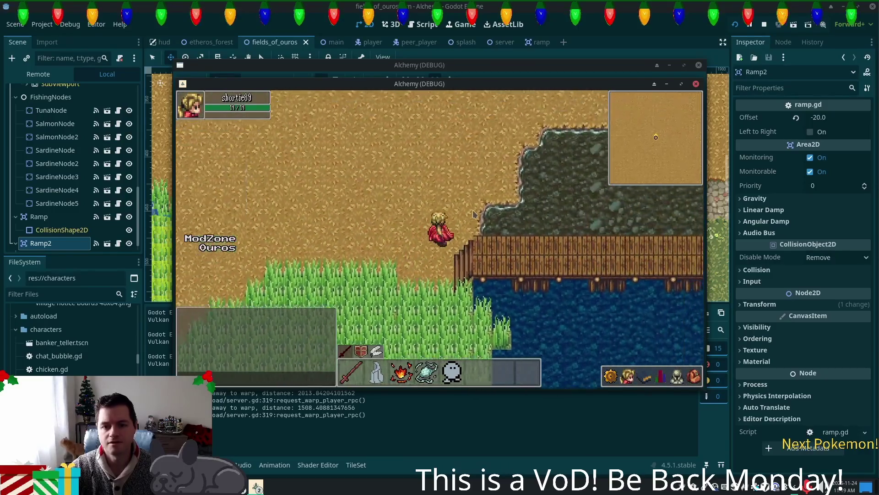
Step: Walk along the rocky lakeshore, over the bridge and down the water's edge, then stop the game
key(Down)
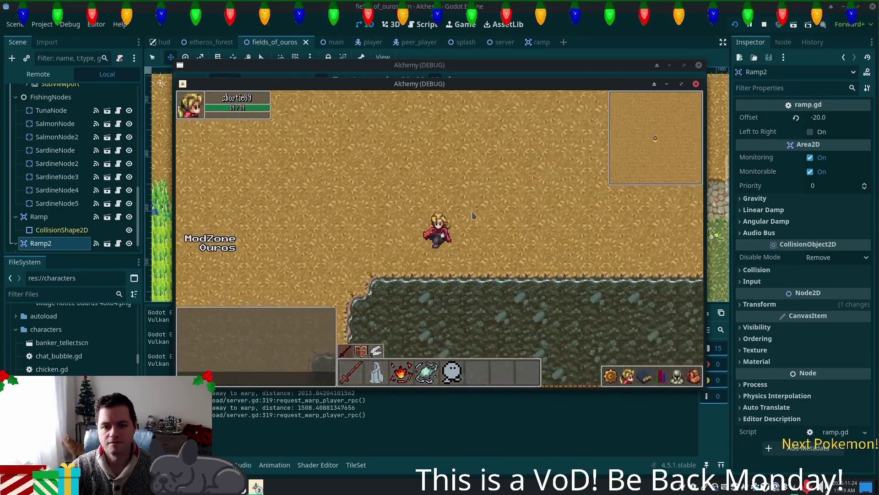
key(Left)
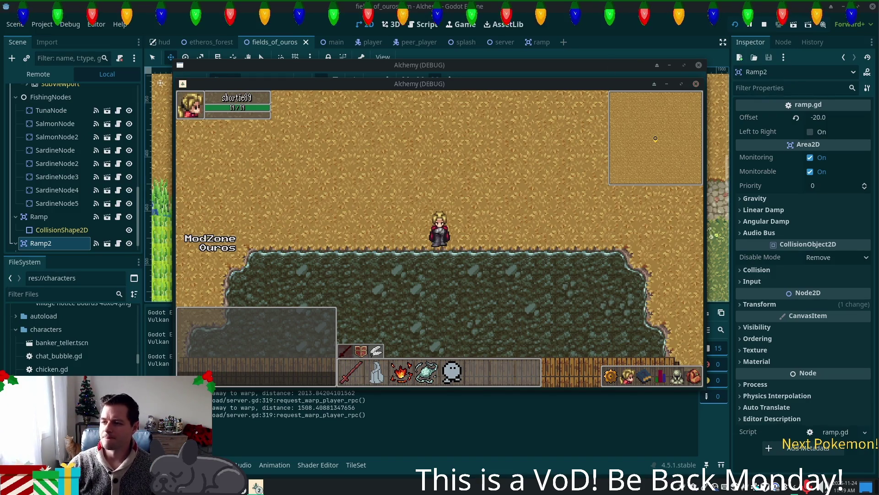
key(Right)
key(Down)
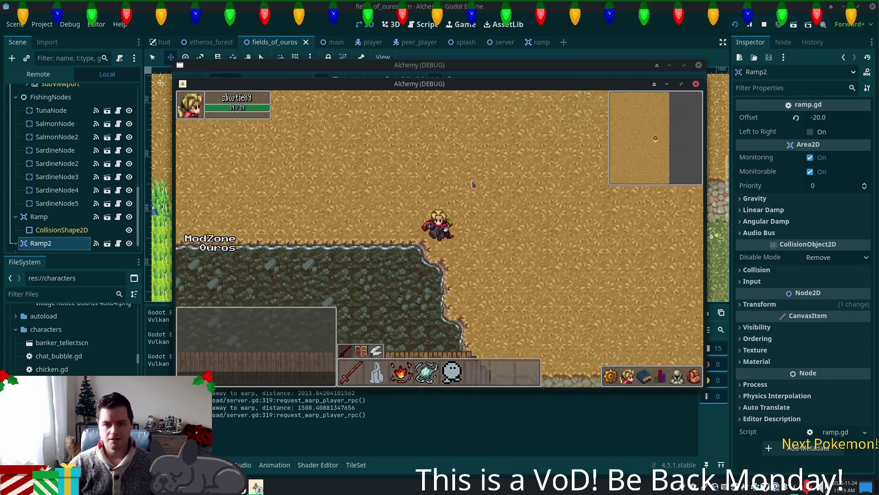
key(Down)
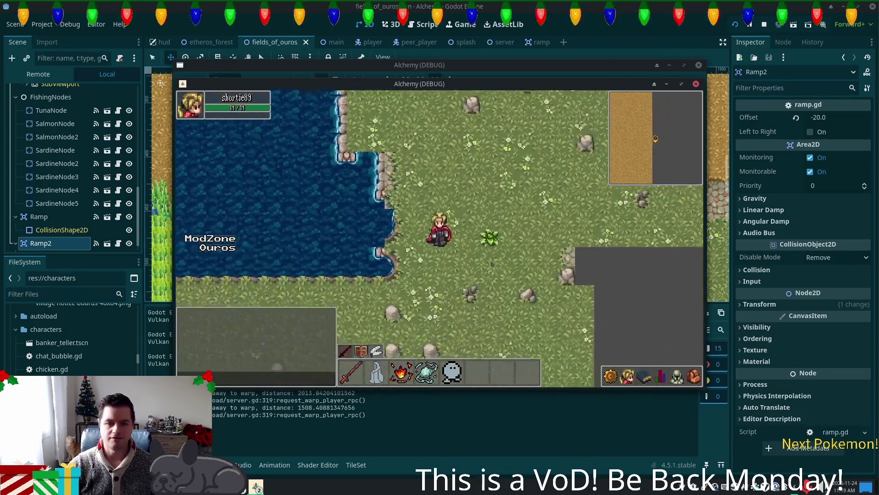
key(Up)
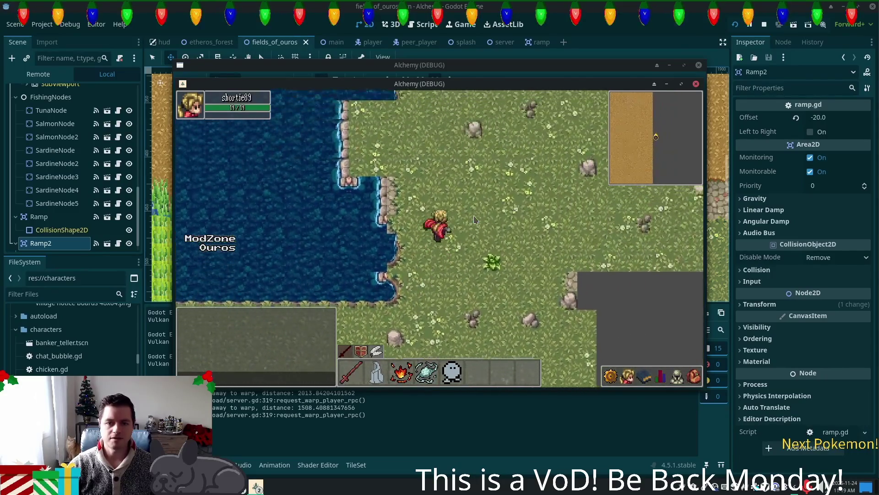
key(Left)
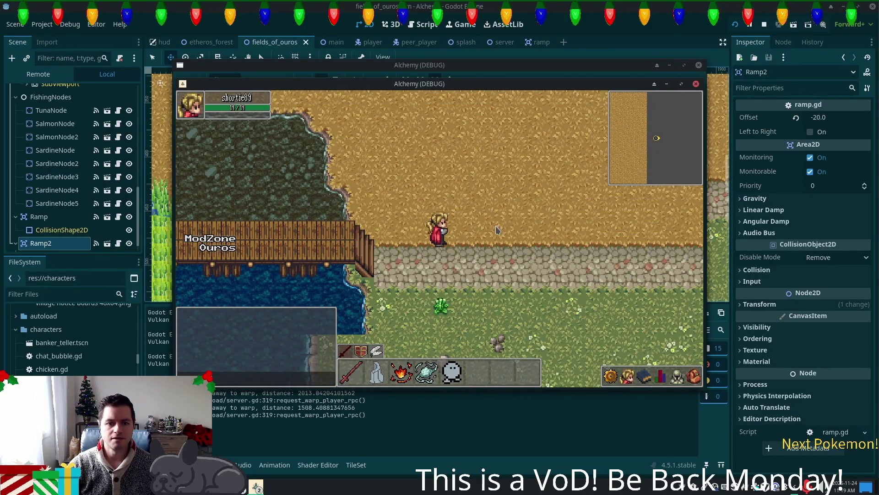
key(Down)
key(Down)
key(Left)
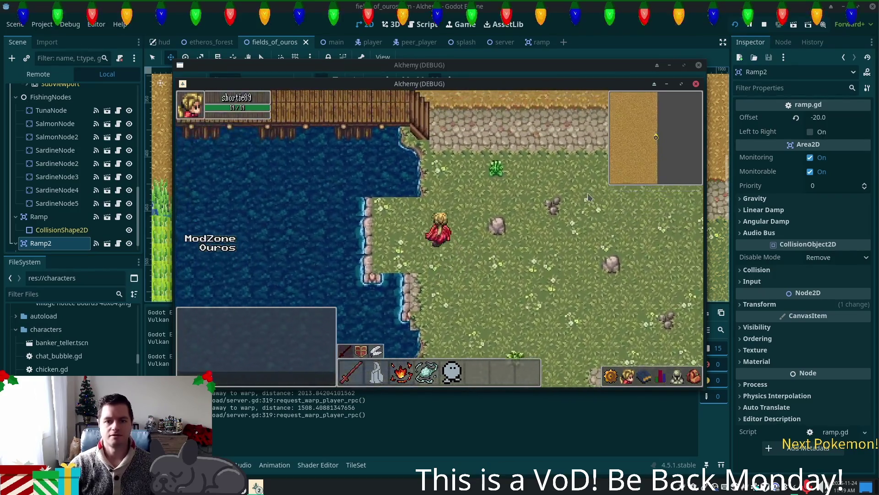
key(Down)
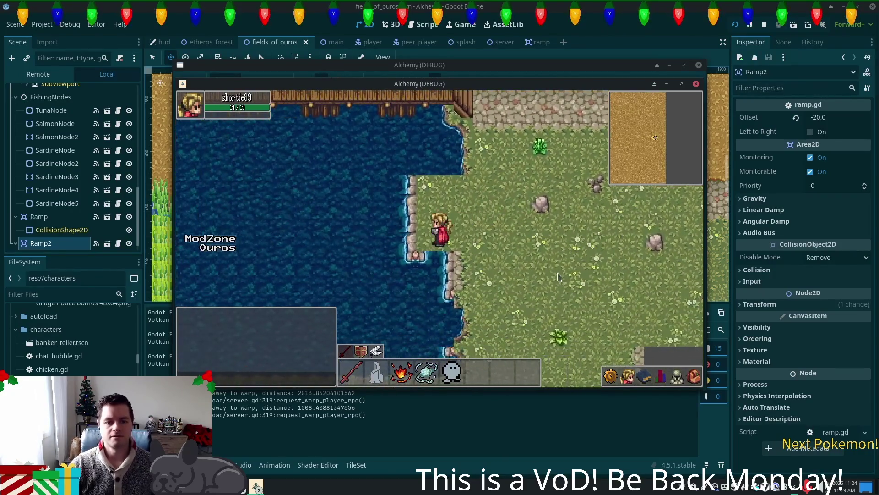
key(F8)
scroll(403, 140, down, 3)
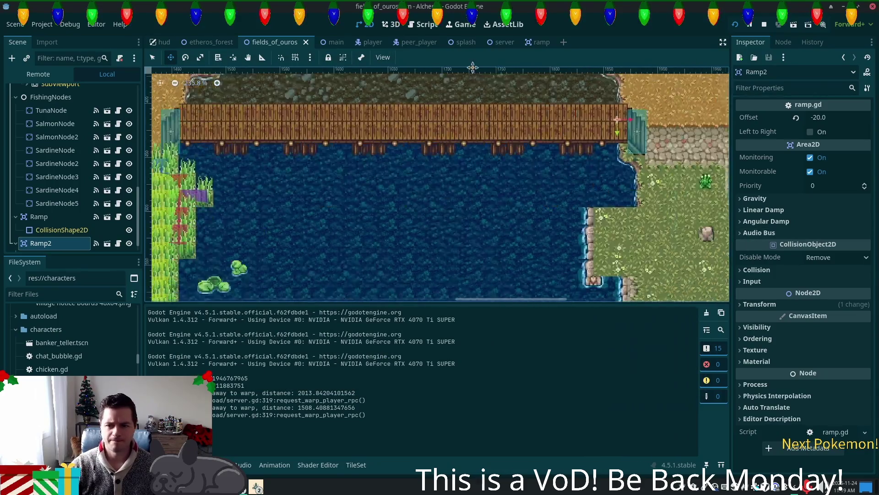
Step: Select the Ground tile layer and the forest.png tile source
scroll(403, 140, up, 2)
scroll(121, 191, up, 3)
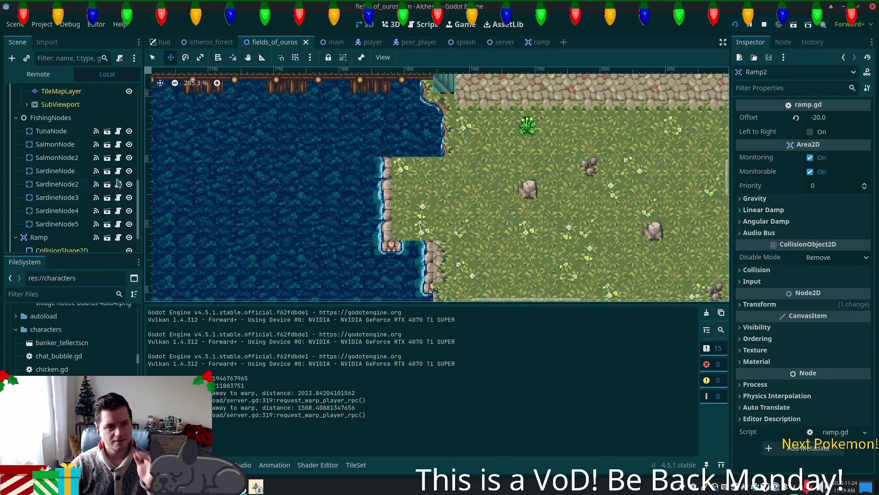
scroll(121, 190, up, 10)
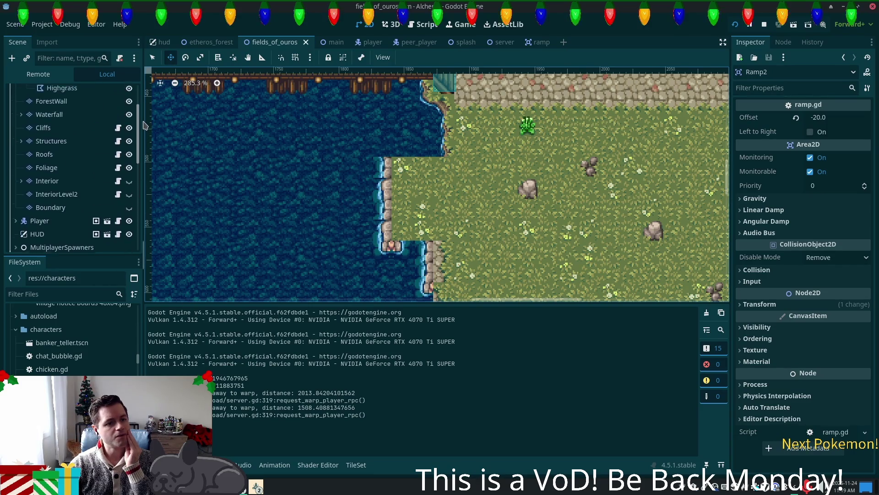
scroll(82, 110, up, 3)
click(47, 118)
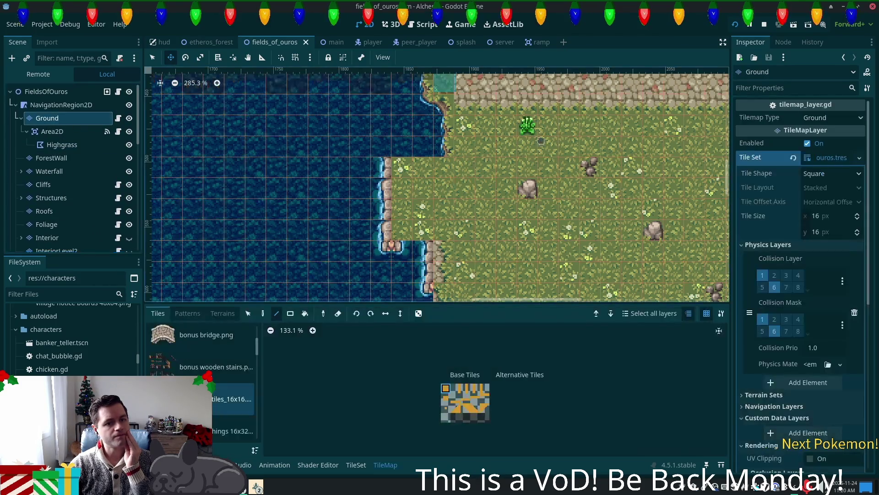
scroll(251, 393, down, 5)
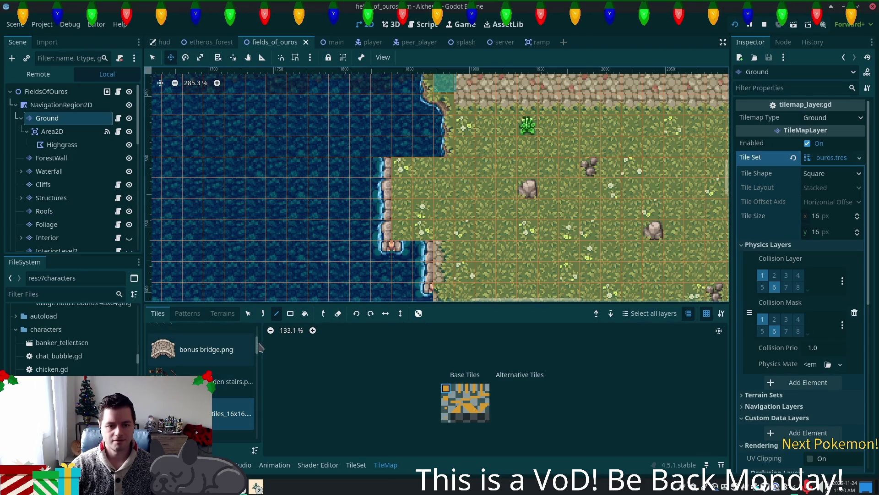
scroll(251, 392, down, 3)
click(234, 407)
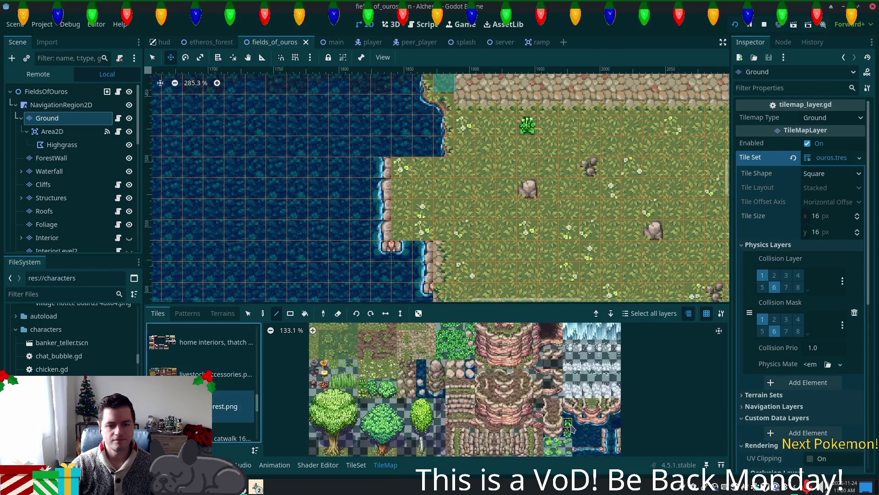
Step: With the Paint tool, place a forest tile on the grass by the shore
scroll(447, 428, down, 3)
scroll(447, 428, right, 2)
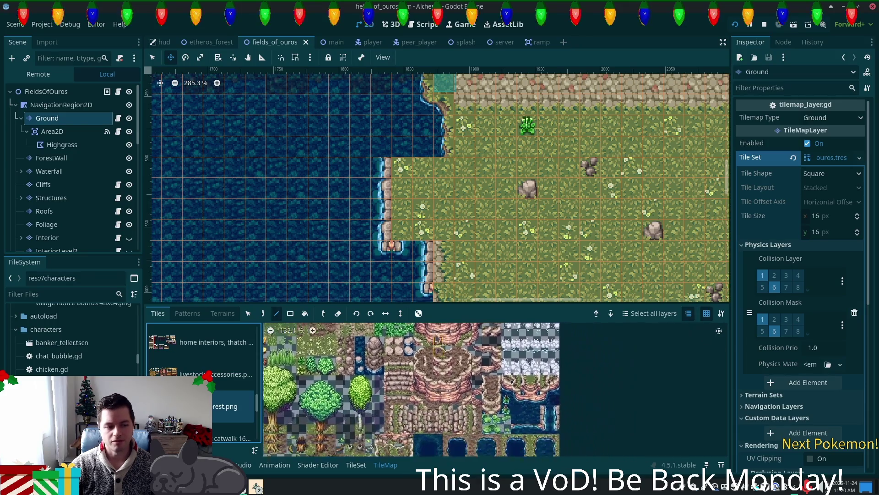
scroll(447, 428, down, 1)
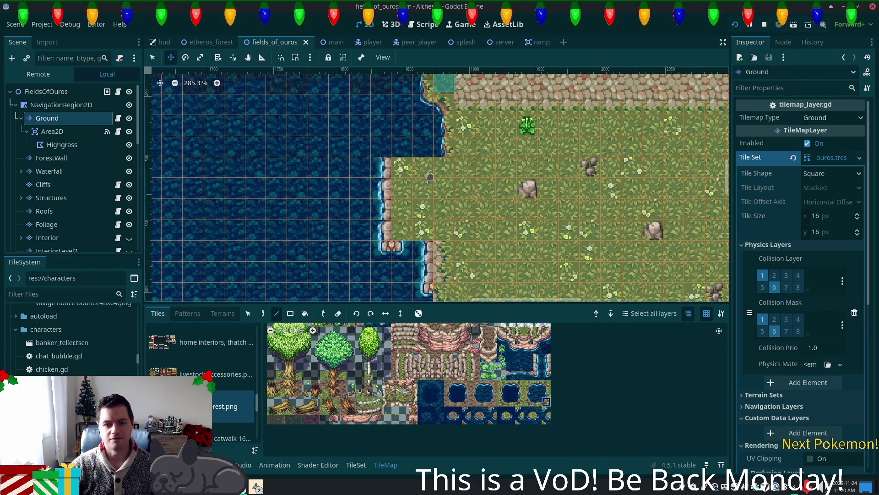
click(263, 312)
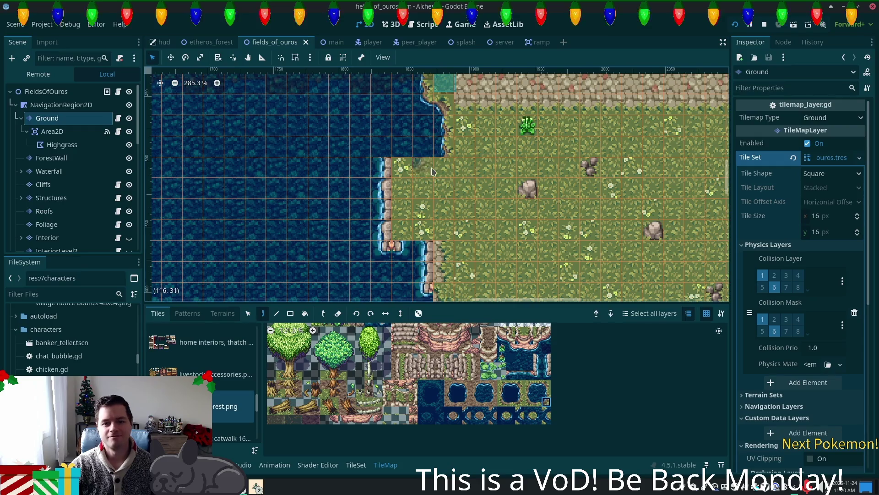
click(447, 175)
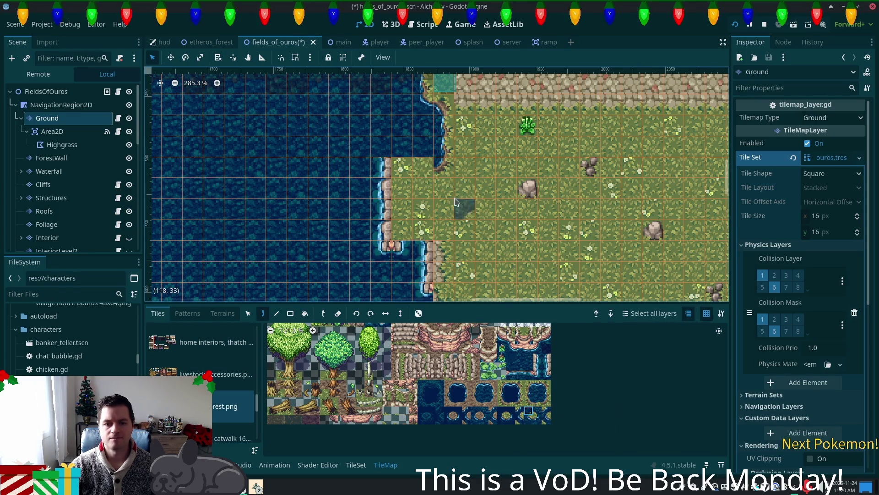
Step: Paint water over the grass column and cliff edge, then cliff-edge tiles down the new shoreline
scroll(427, 232, up, 5)
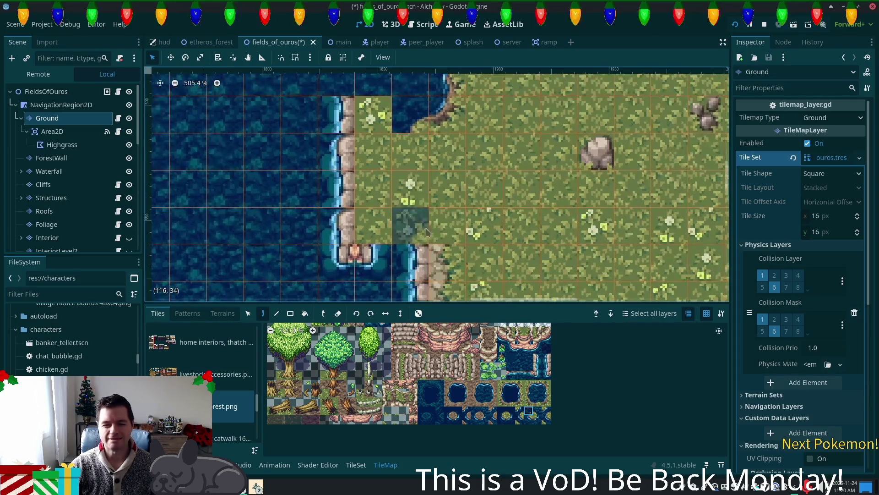
scroll(396, 403, up, 1)
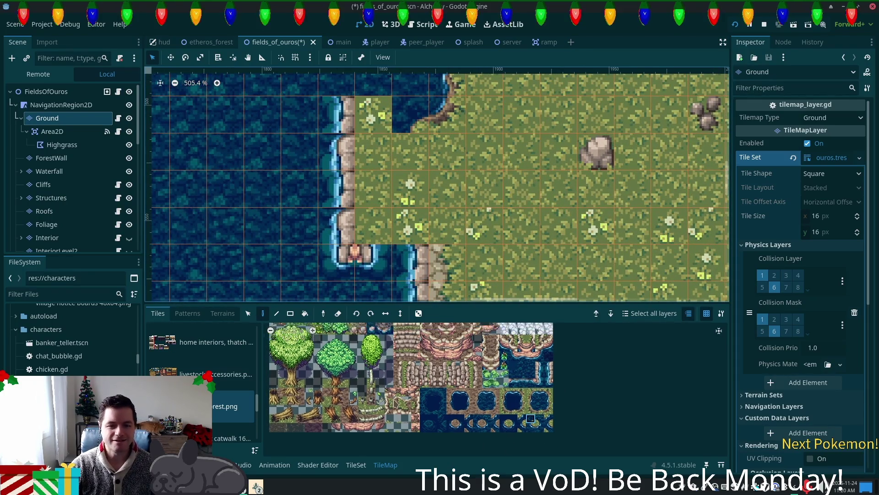
scroll(395, 402, up, 1)
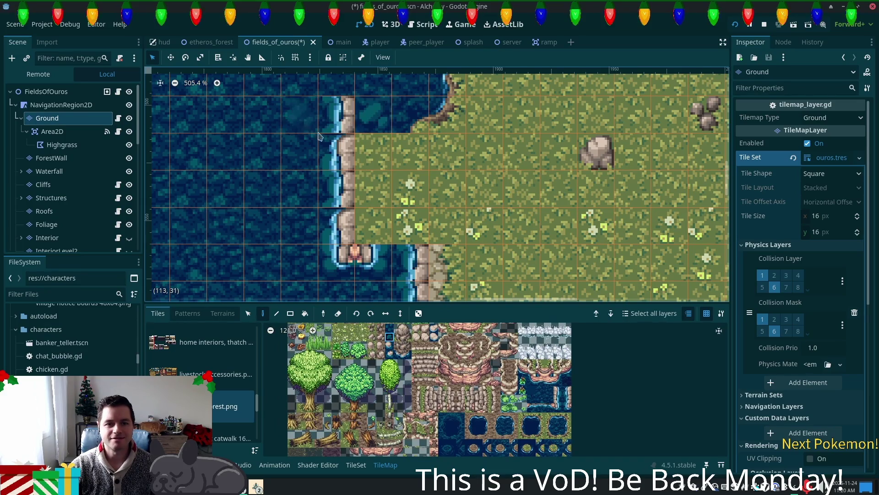
click(389, 331)
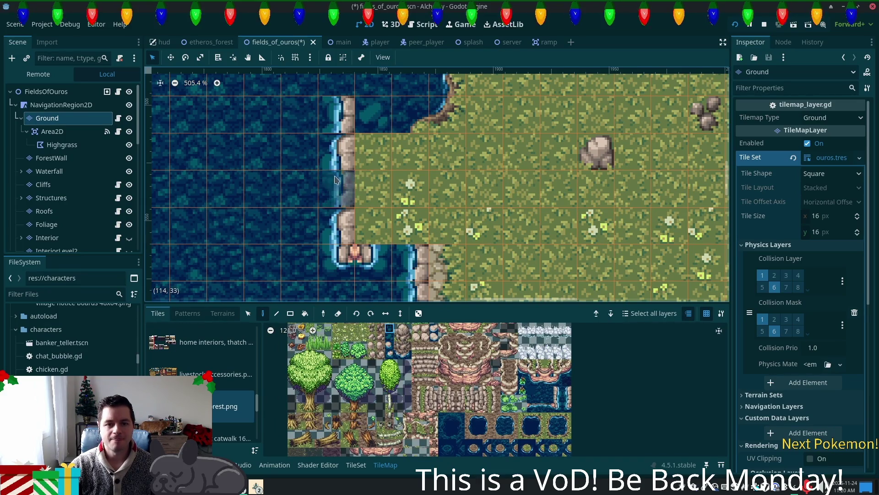
click(336, 151)
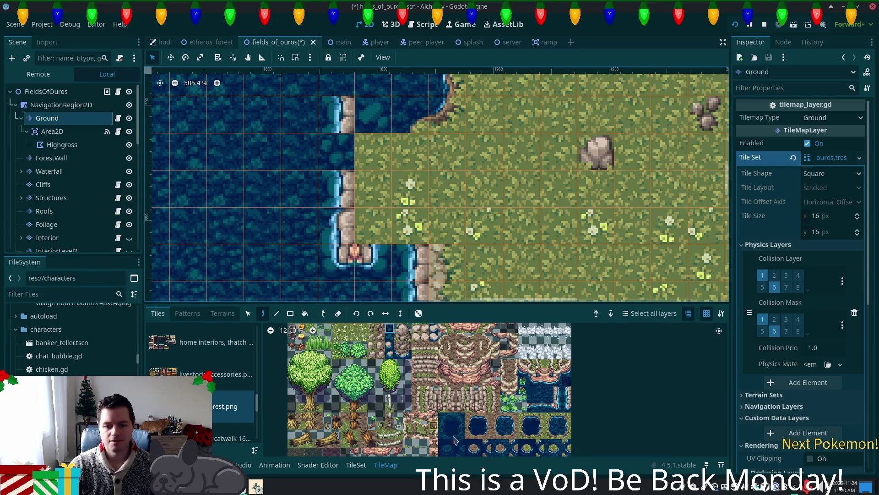
click(548, 390)
mouse_move(325, 156)
mouse_down()
mouse_move(373, 184)
mouse_move(373, 224)
mouse_move(357, 257)
mouse_up()
click(357, 256)
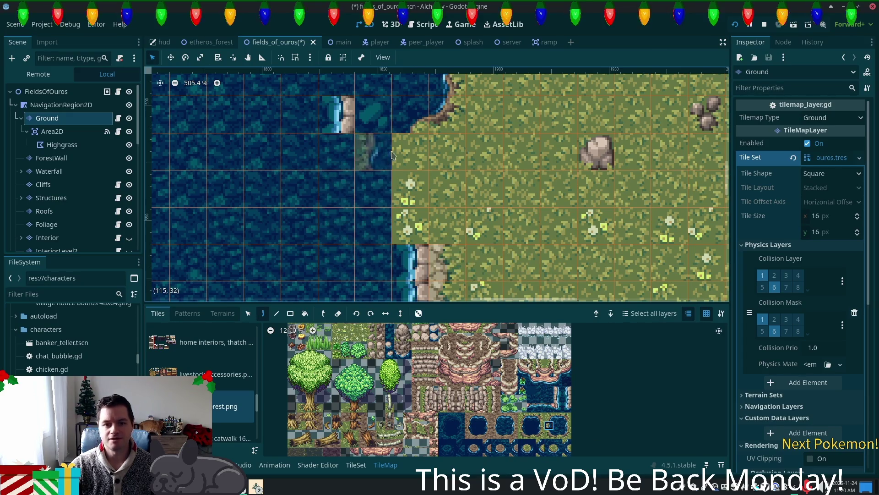
drag(409, 151, 410, 263)
Step: Add cliff-and-water, grass-with-cliff and water-coast tiles along the shore
scroll(437, 183, down, 4)
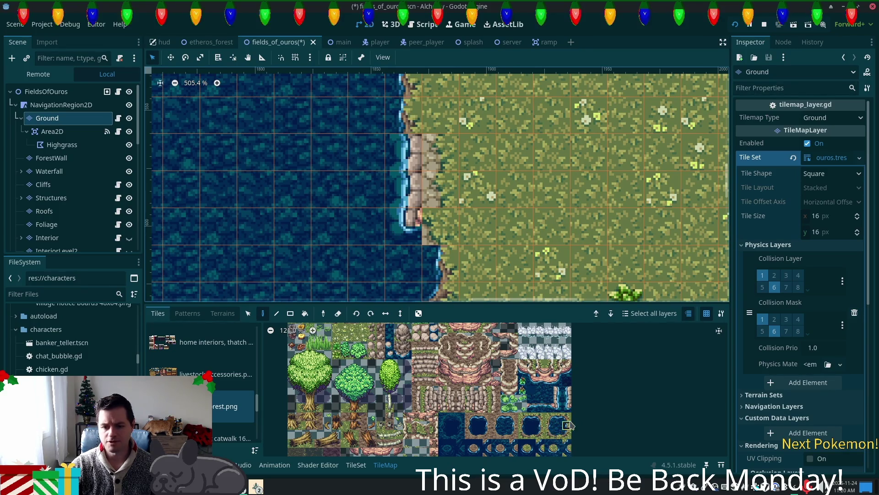
click(440, 151)
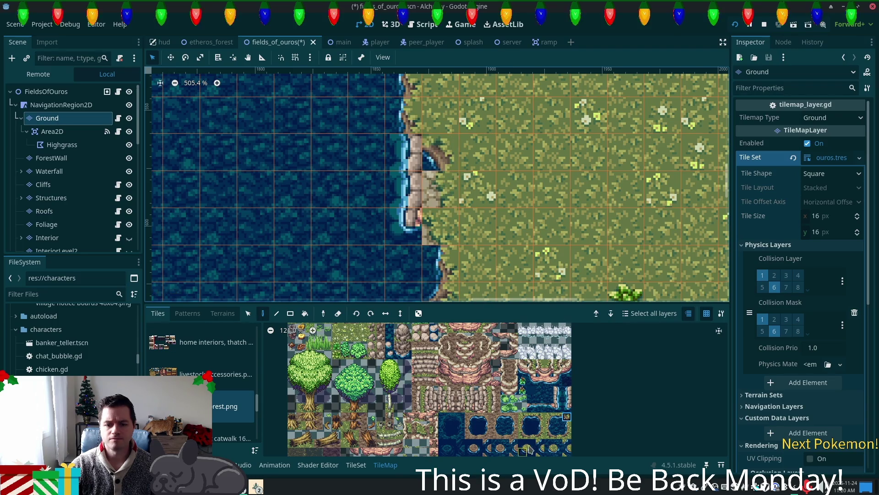
click(404, 152)
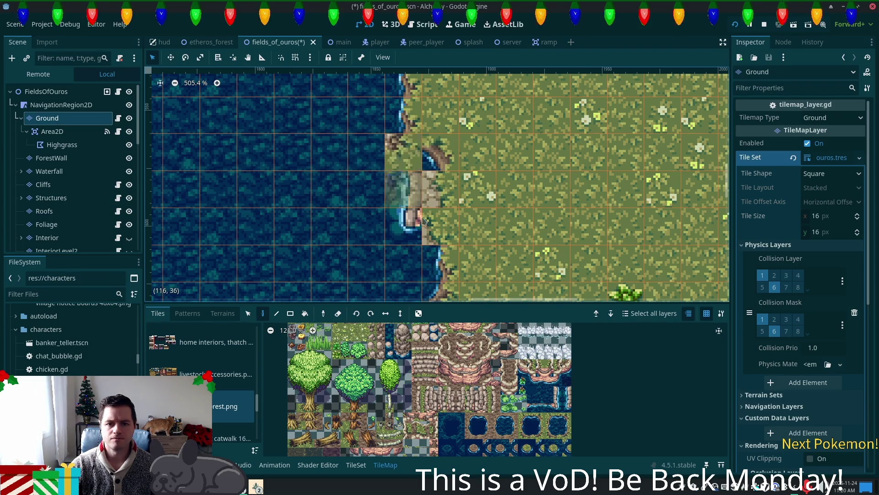
click(550, 453)
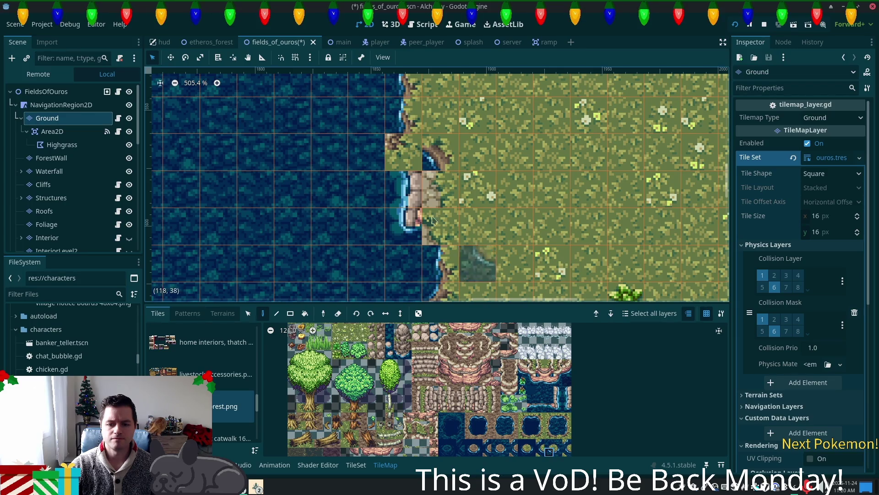
click(405, 190)
click(404, 152)
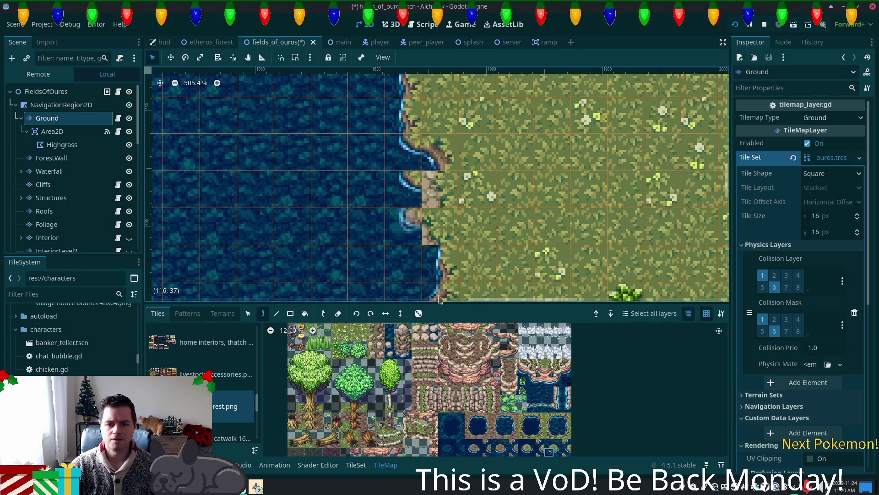
Step: Turn the sandy coast cells and lake corner into blue water-edge tiles and save
click(550, 391)
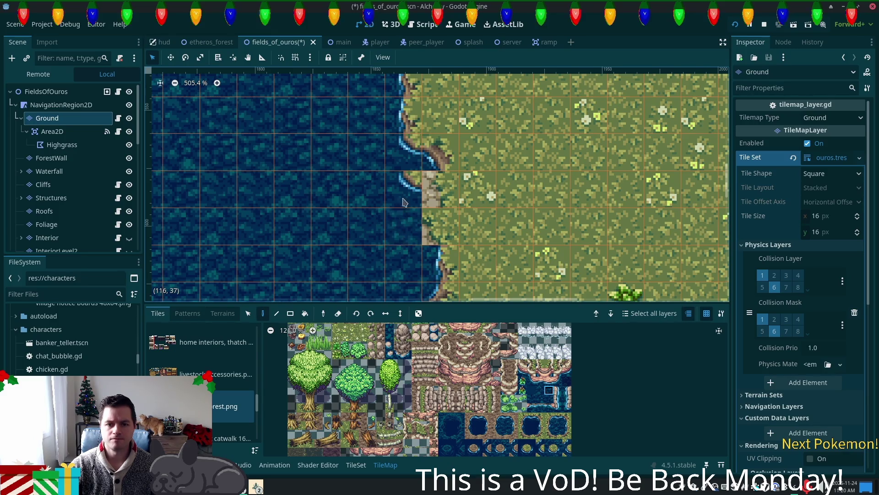
click(568, 417)
drag(439, 227, 440, 188)
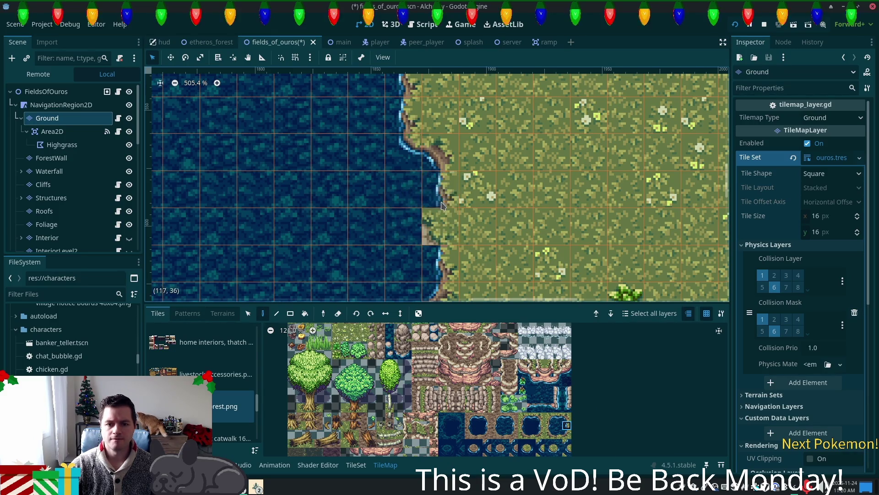
scroll(517, 284, down, 5)
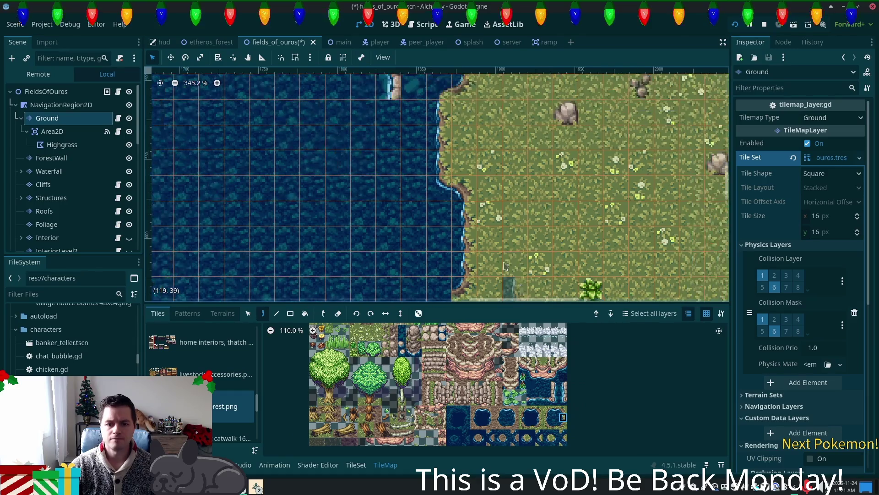
scroll(474, 194, up, 1)
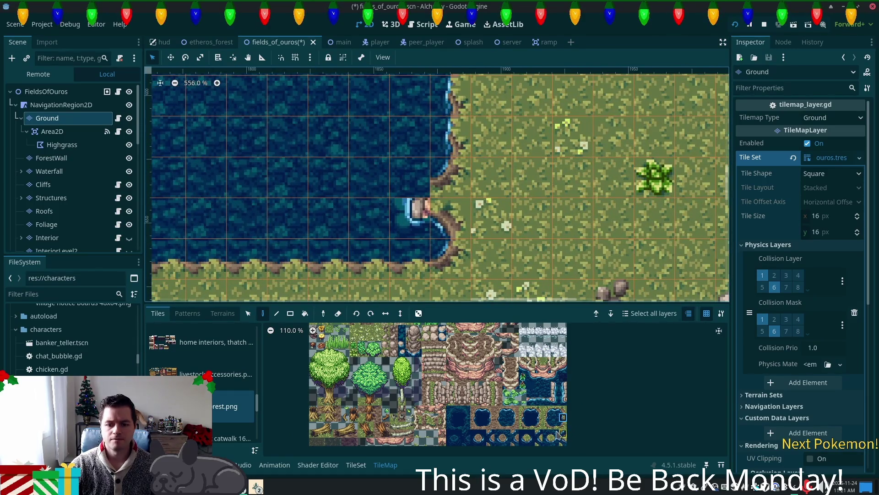
click(414, 179)
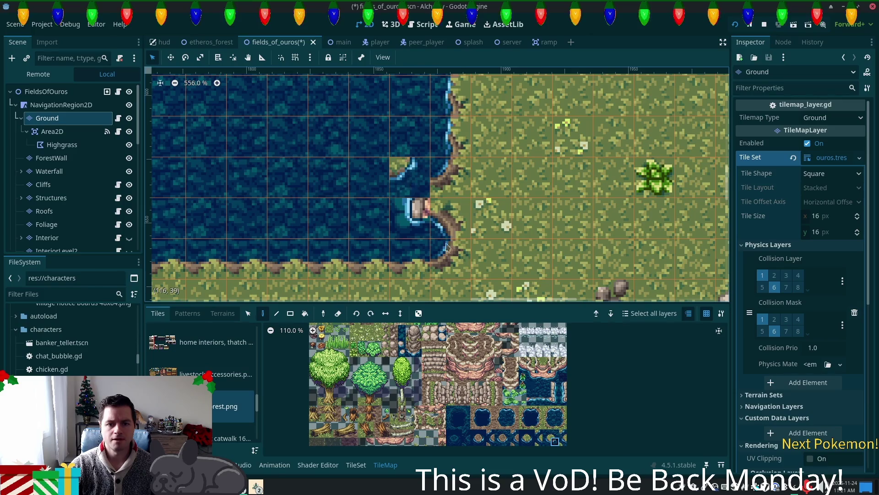
key(ctrl+s)
click(547, 433)
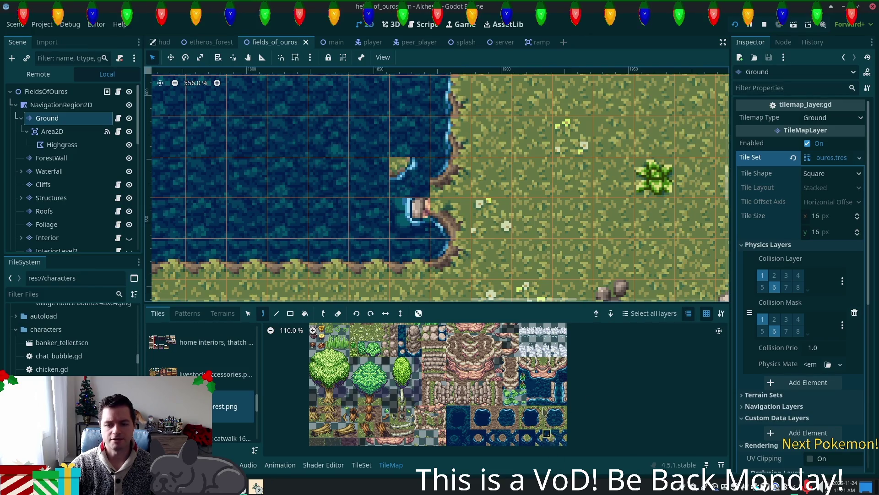
Step: Erase the stray edge tile, paint a curved shoreline tile into the inlet, and reframe the lake view
right_click(410, 185)
click(547, 441)
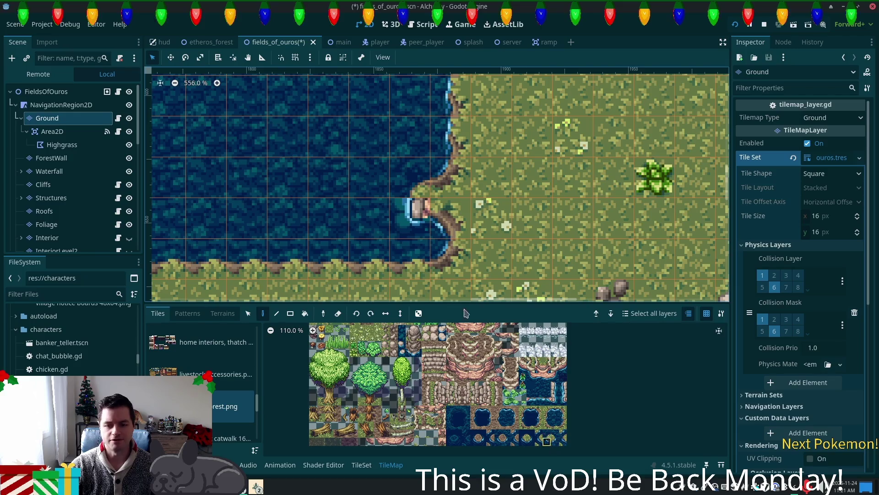
click(411, 225)
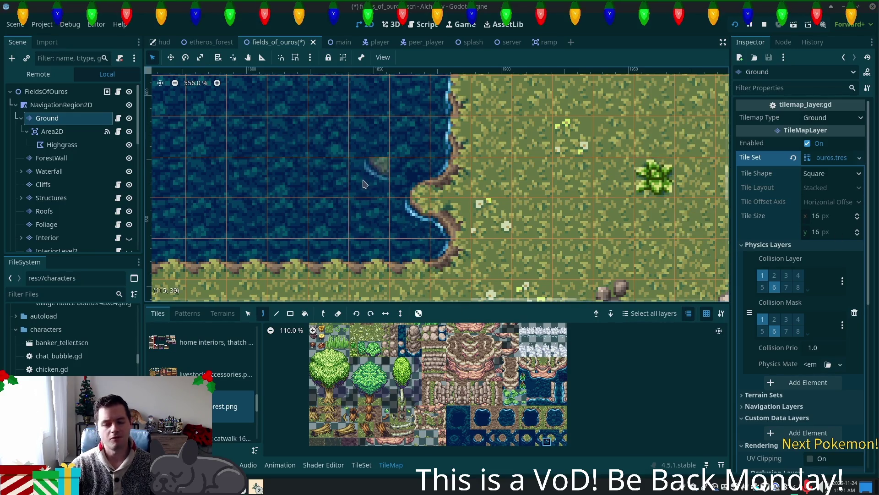
scroll(429, 224, down, 1)
scroll(527, 186, down, 3)
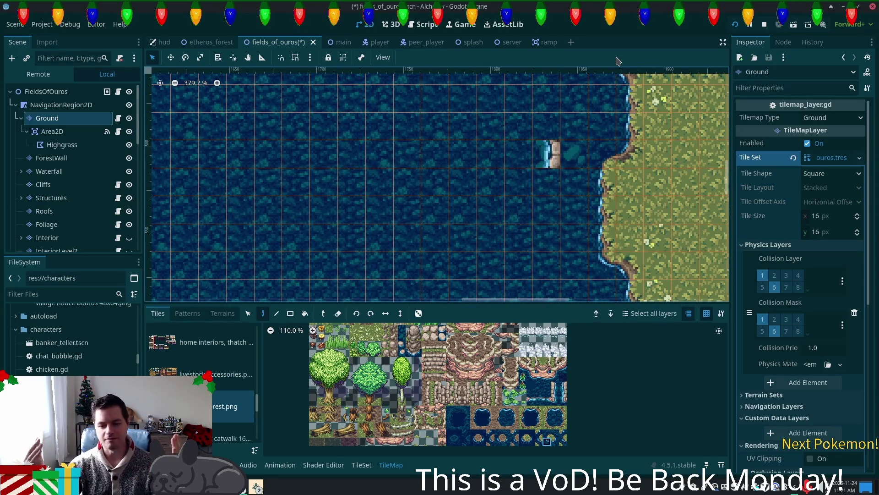
click(554, 418)
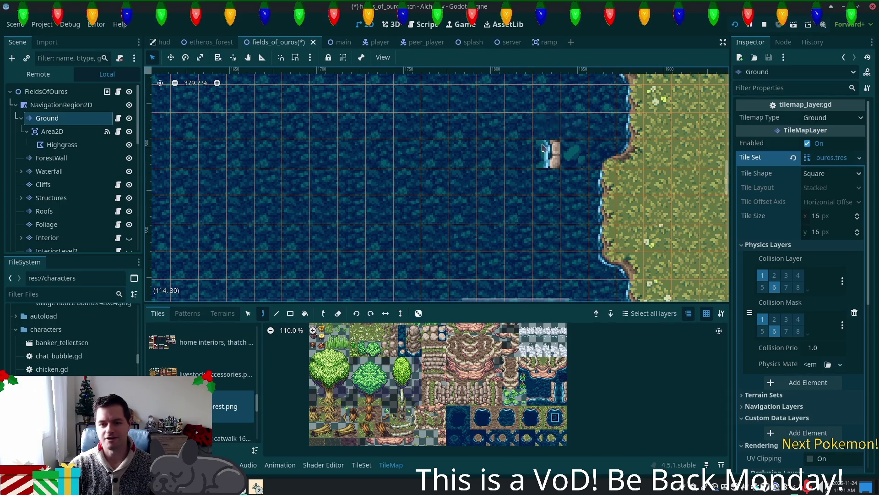
scroll(623, 207, down, 2)
scroll(622, 207, down, 2)
mouse_move(623, 207)
mouse_down()
mouse_move(504, 229)
mouse_move(550, 275)
mouse_move(435, 288)
mouse_move(447, 282)
mouse_move(526, 321)
mouse_move(600, 117)
mouse_up()
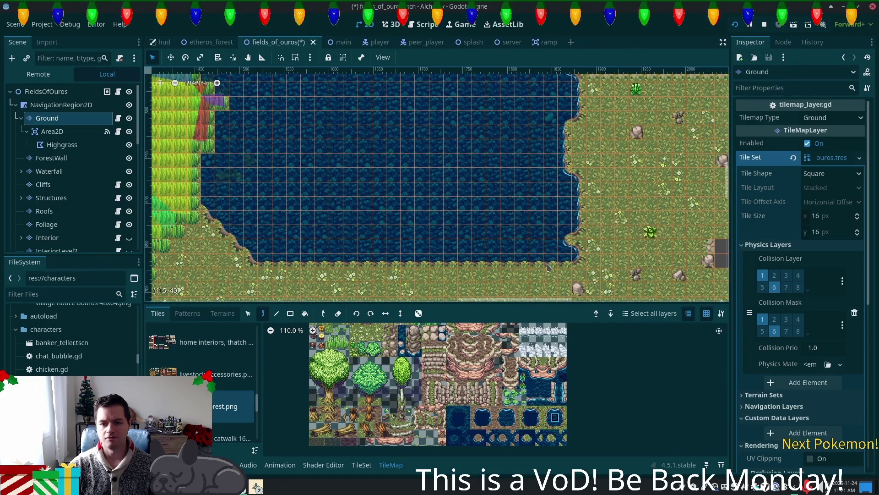
drag(511, 189, 536, 279)
mouse_move(574, 258)
mouse_down()
mouse_move(587, 155)
mouse_move(656, 222)
mouse_up()
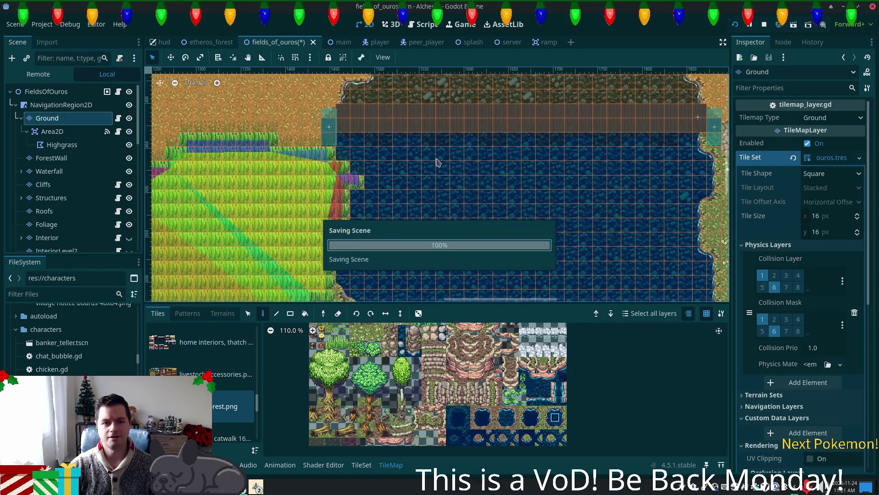
Step: Switch to the Alchemy debug game and walk the lakeshore, crossing the wooden bridge east
click(256, 486)
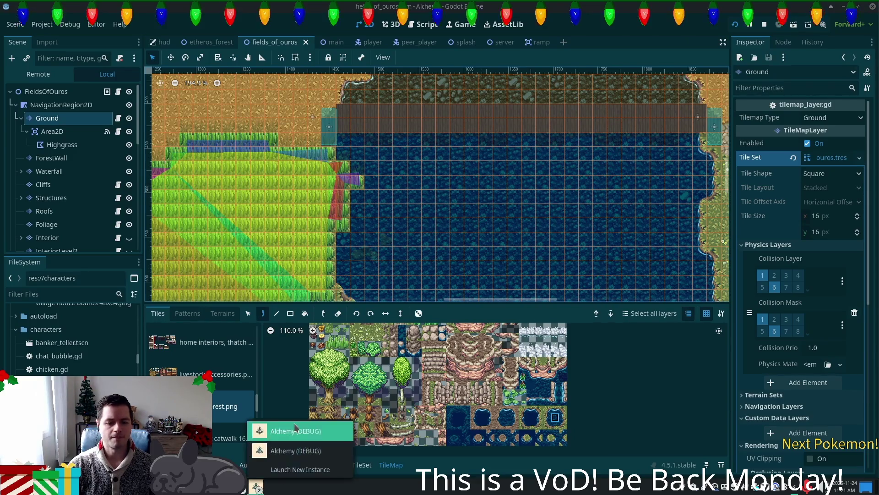
click(298, 429)
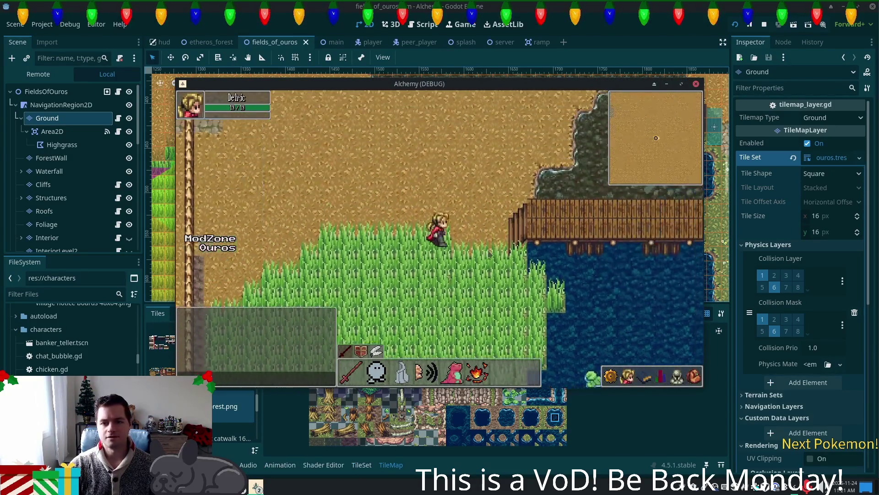
key(s)
key(d)
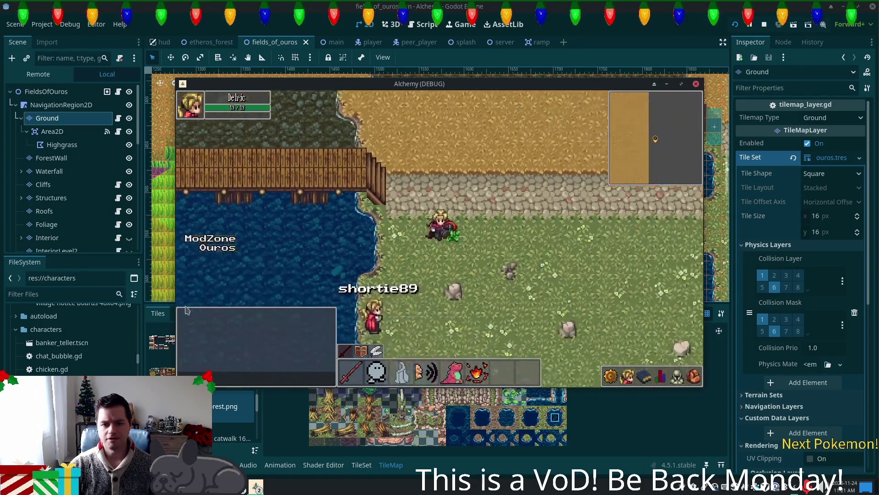
key(s)
key(w)
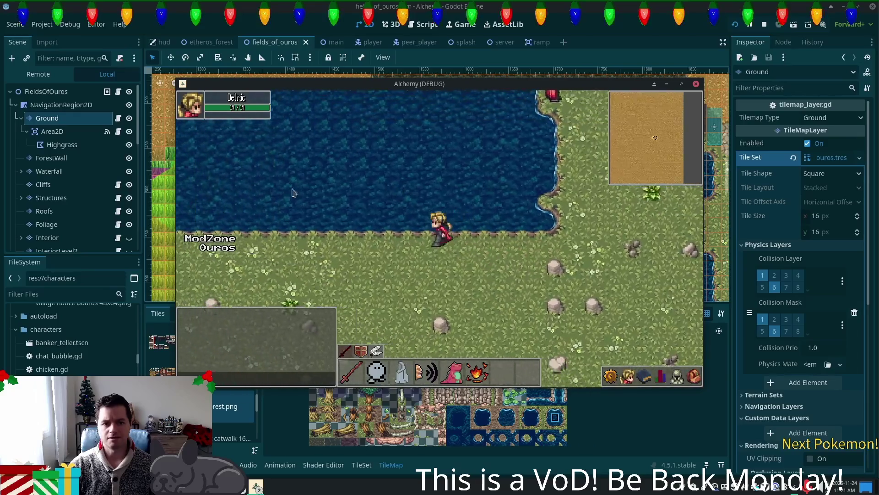
key(a)
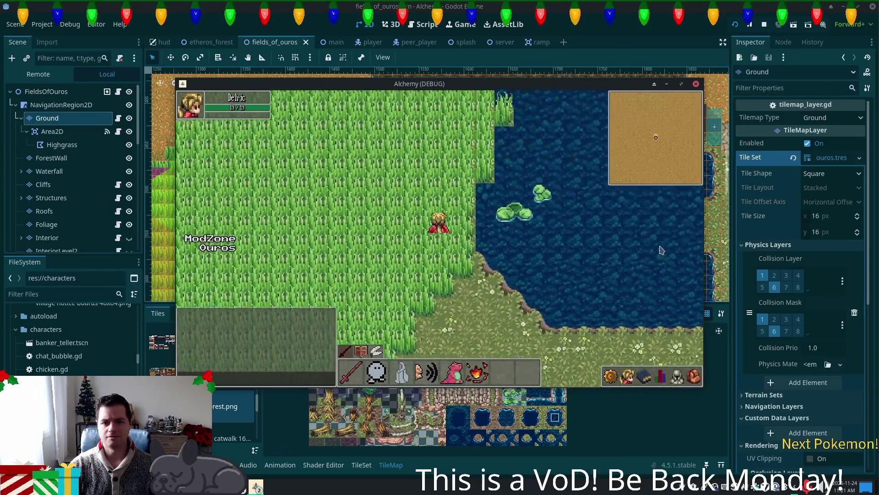
key(w)
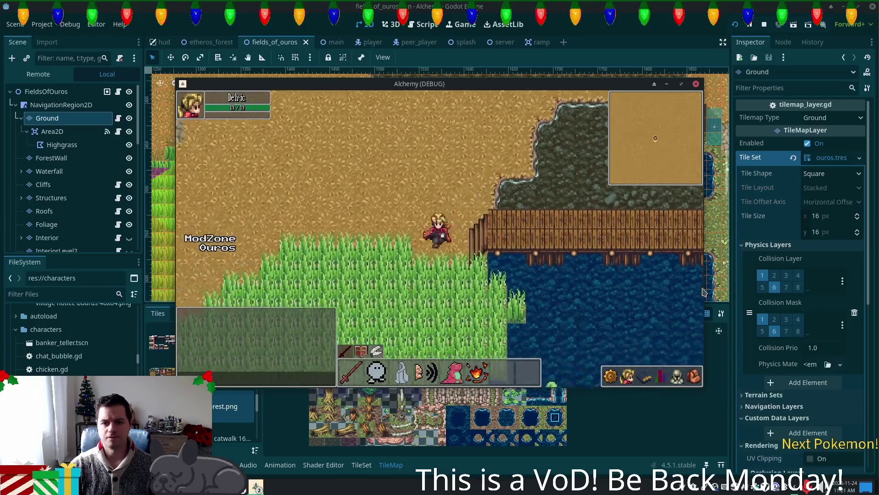
key(d)
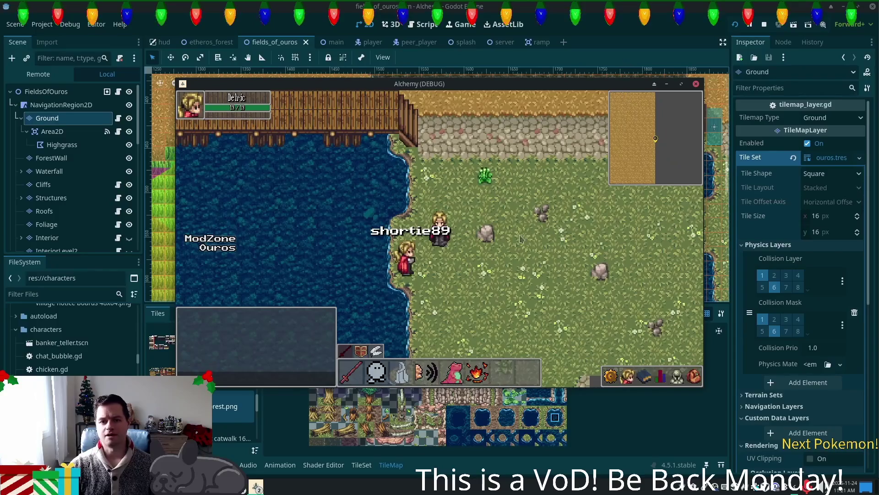
key(s)
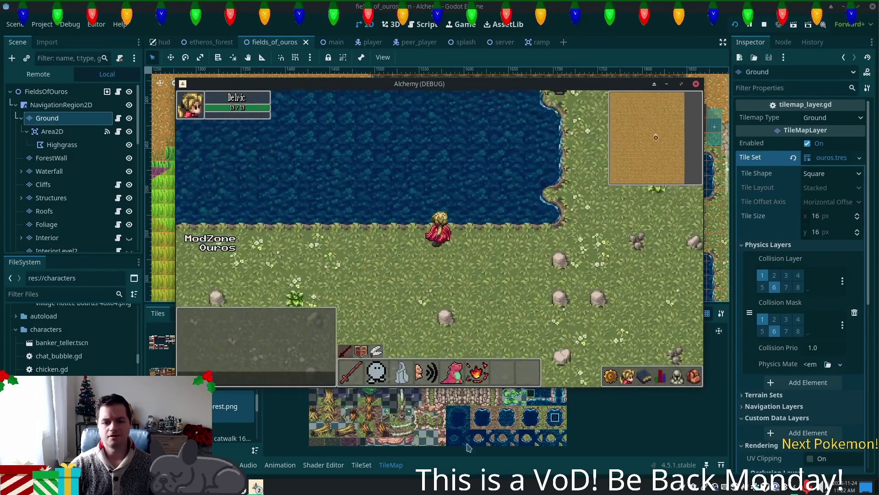
Step: Return to the editor and set the TileSet's paint terrain to Deep Water
click(450, 416)
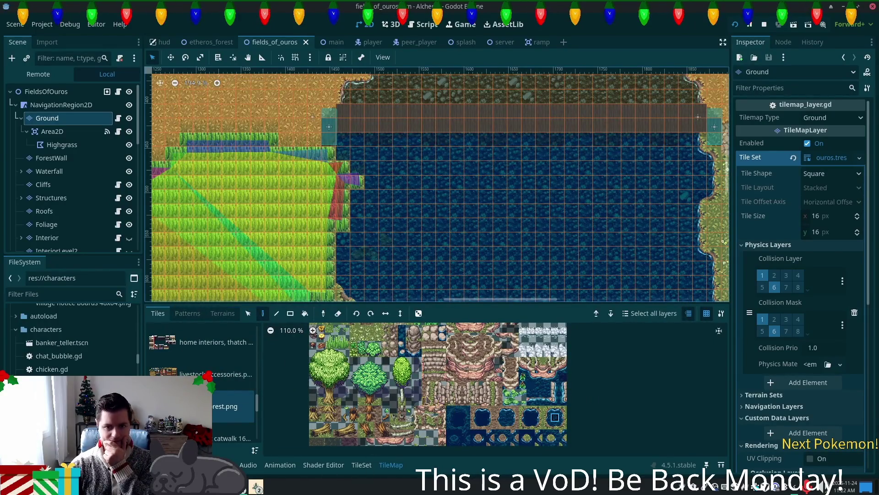
click(362, 464)
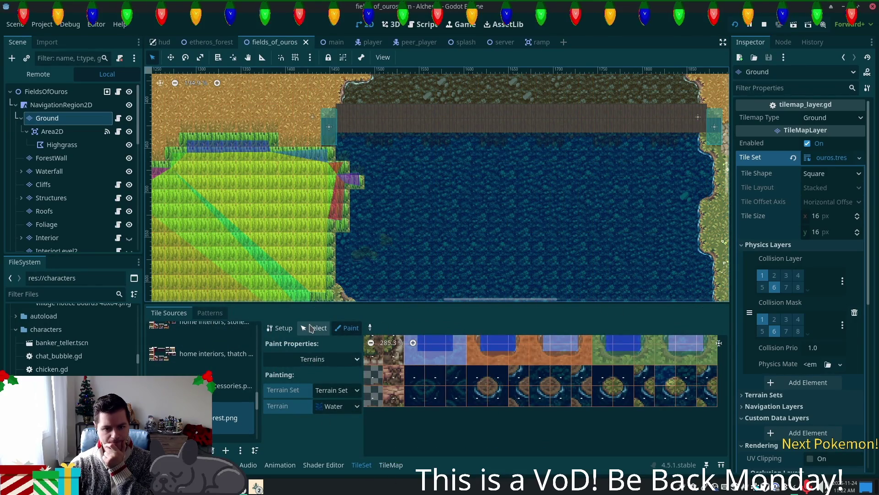
scroll(213, 379, down, 2)
click(339, 406)
click(347, 411)
click(347, 410)
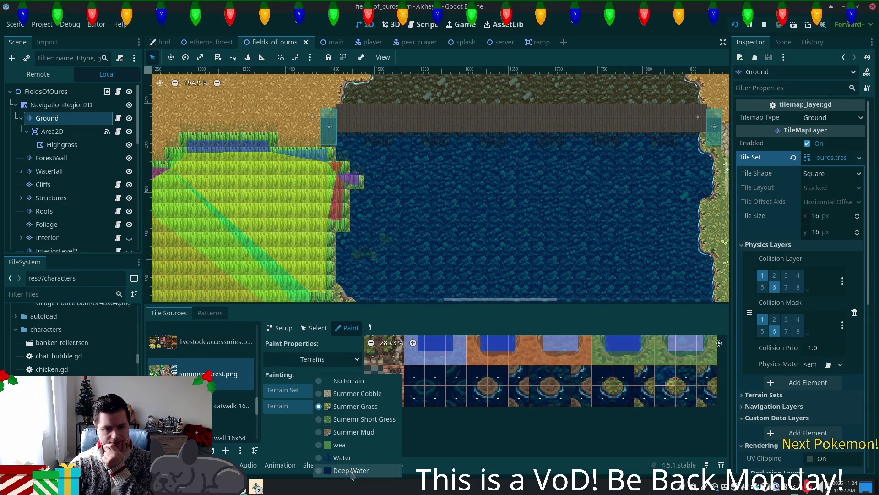
click(341, 472)
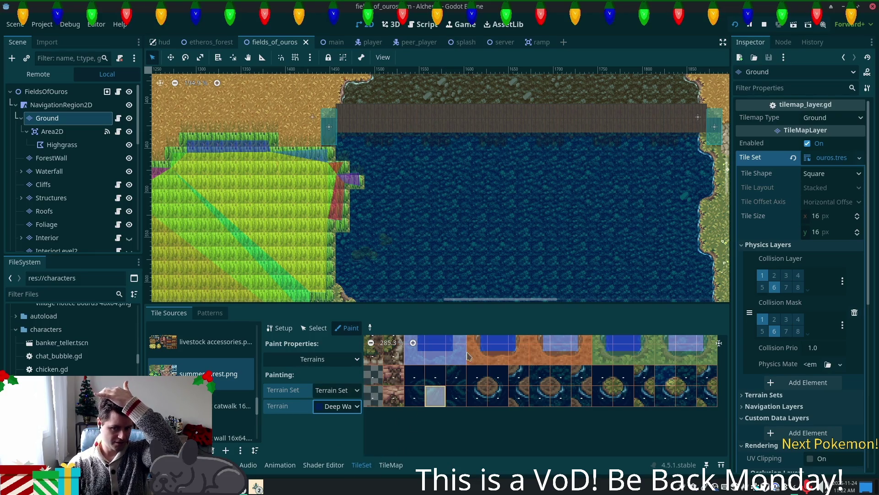
Step: Scroll through the tile atlas to review the pond water tiles
scroll(636, 361, up, 2)
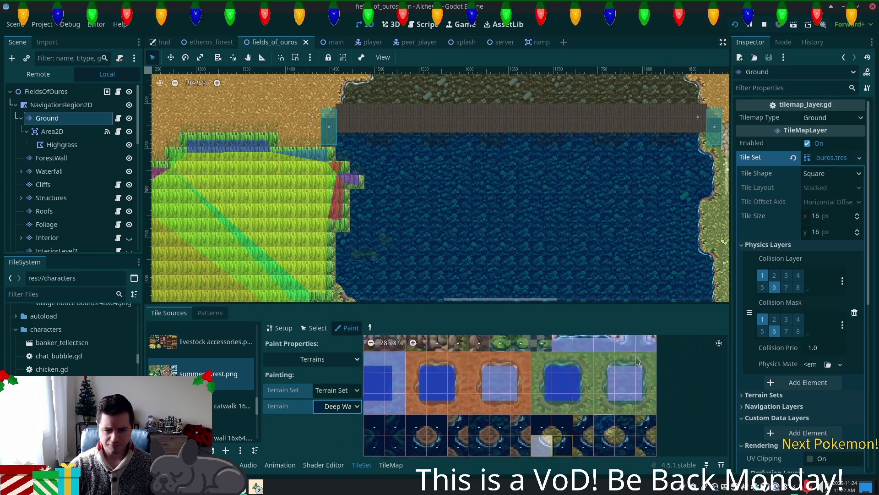
scroll(637, 360, up, 5)
scroll(620, 375, up, 5)
scroll(456, 378, down, 10)
scroll(508, 386, up, 10)
scroll(400, 401, down, 10)
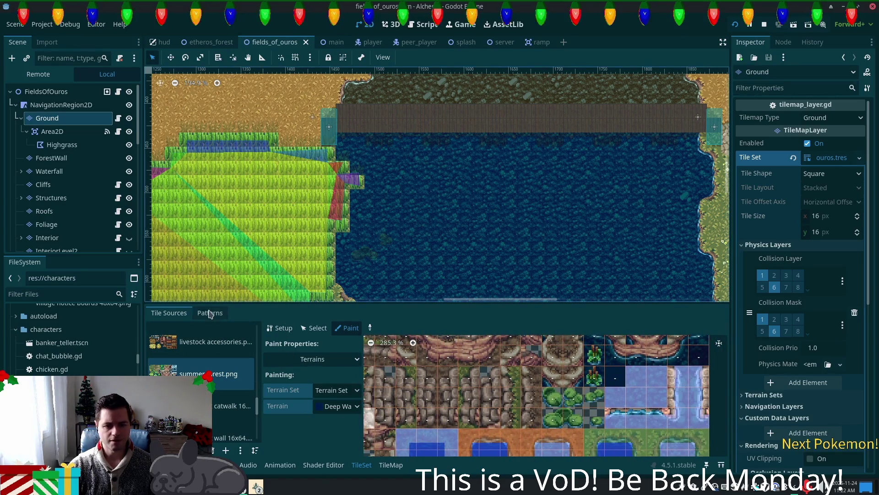
click(391, 465)
Step: Select the Deep Water terrain and rectangle-fill two large blocks of the lake
click(222, 316)
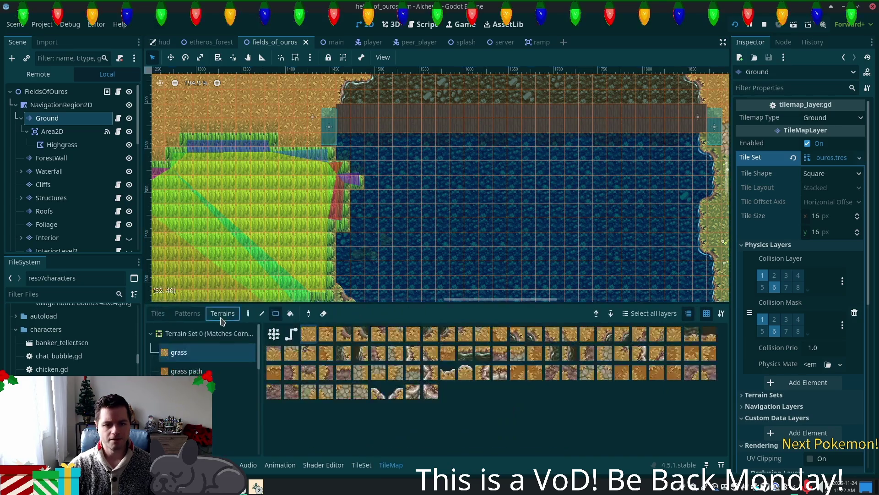
scroll(259, 372, down, 3)
scroll(259, 372, down, 5)
click(233, 440)
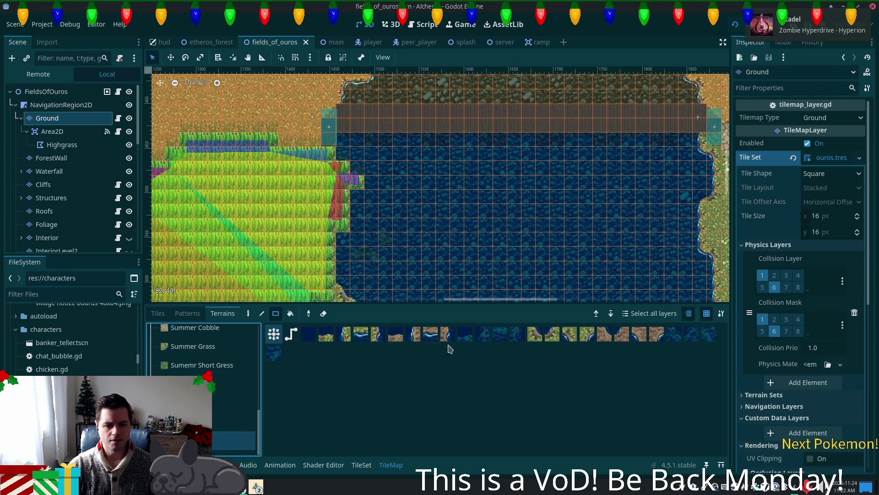
click(309, 334)
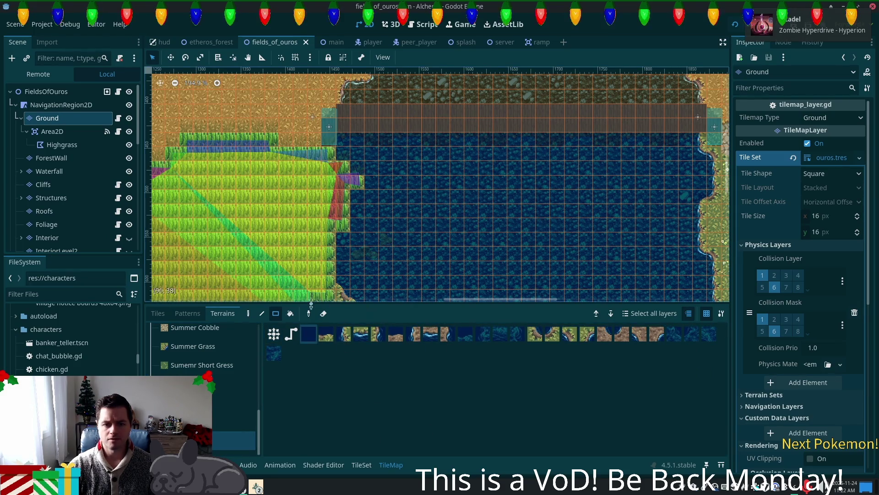
mouse_move(428, 181)
mouse_down()
mouse_move(568, 288)
mouse_move(623, 300)
mouse_up()
drag(429, 137, 620, 195)
Step: Freehand-paint deep water along the lake's left and lower edges to form shoreline
scroll(556, 180, down, 3)
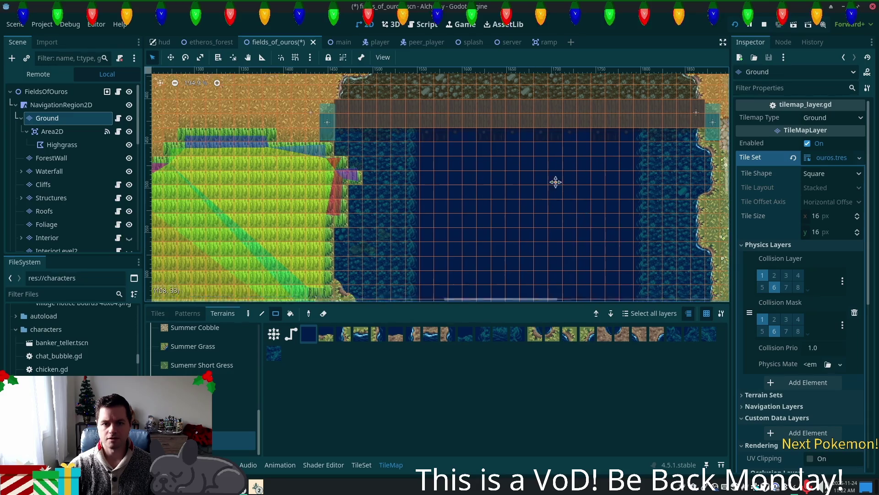
scroll(510, 166, right, 3)
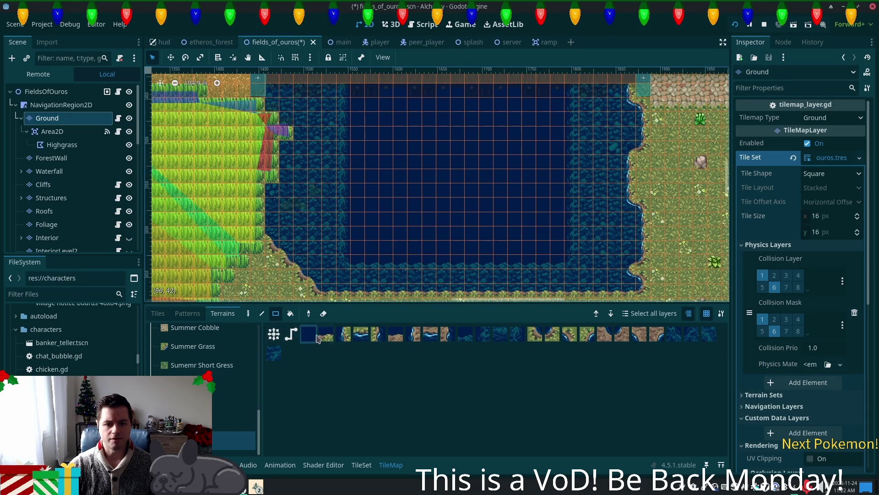
click(248, 314)
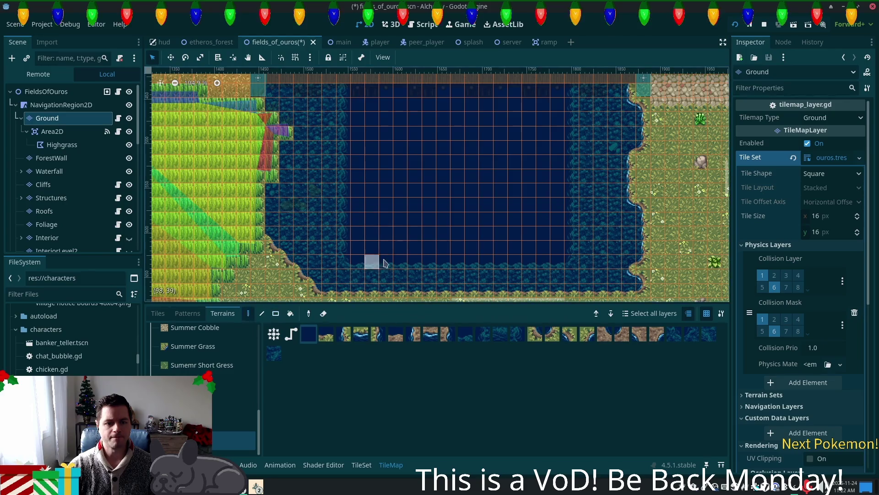
mouse_move(352, 259)
mouse_down()
mouse_move(334, 212)
mouse_move(337, 181)
mouse_move(345, 202)
mouse_move(340, 143)
mouse_move(326, 142)
mouse_move(305, 229)
mouse_move(379, 239)
mouse_move(337, 245)
mouse_move(422, 260)
mouse_move(552, 253)
mouse_up()
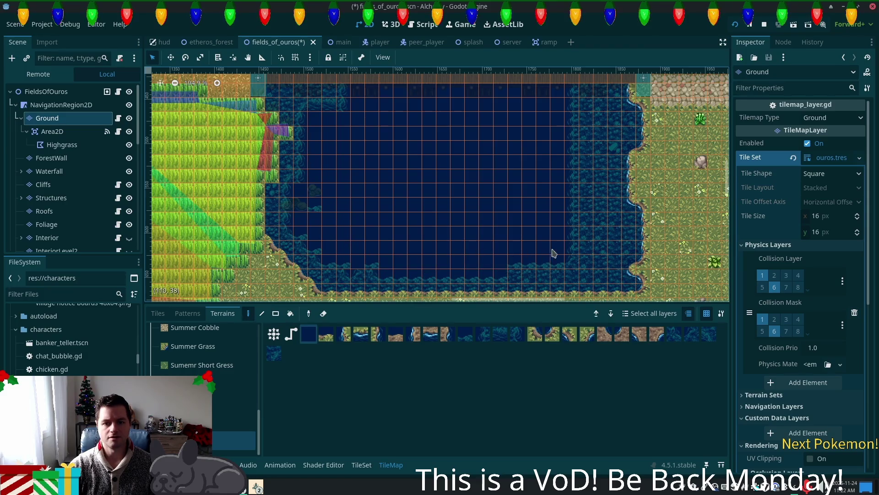
mouse_move(573, 224)
mouse_down()
mouse_move(555, 207)
mouse_move(577, 119)
mouse_up()
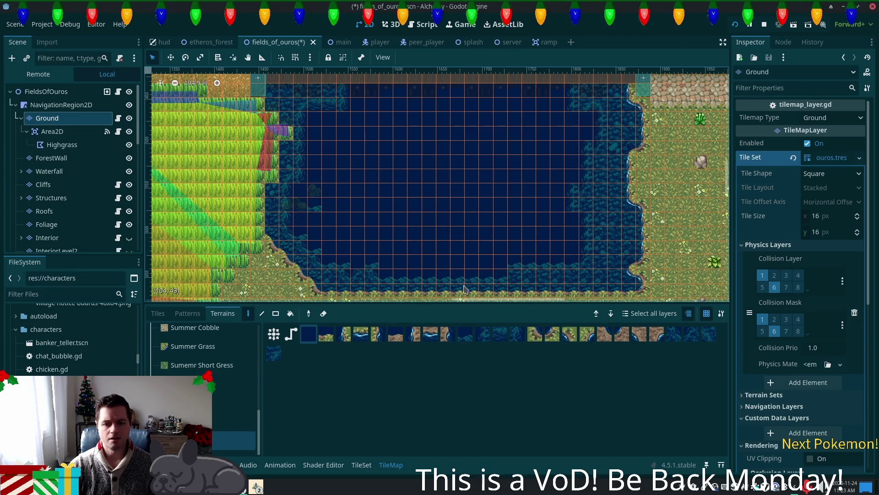
mouse_move(401, 151)
mouse_down()
mouse_move(418, 271)
mouse_move(400, 290)
mouse_up()
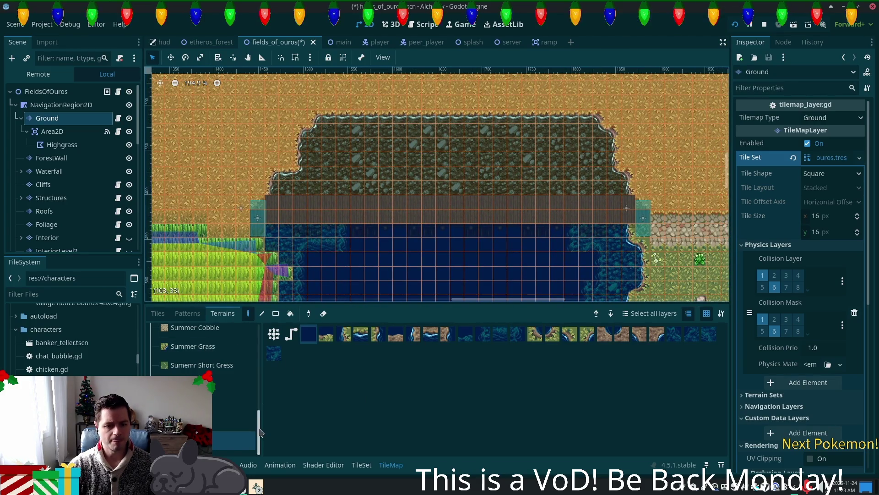
Step: Pick the darker earth terrain below grass path and paint the rows above the bridge
drag(259, 429, 232, 354)
click(234, 390)
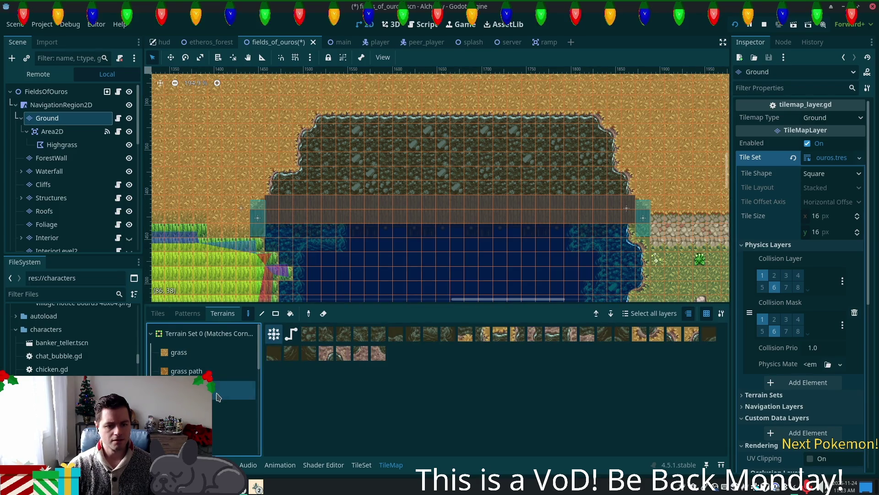
click(220, 408)
mouse_move(533, 188)
mouse_down()
mouse_move(440, 192)
mouse_move(448, 193)
mouse_up()
drag(539, 197, 476, 202)
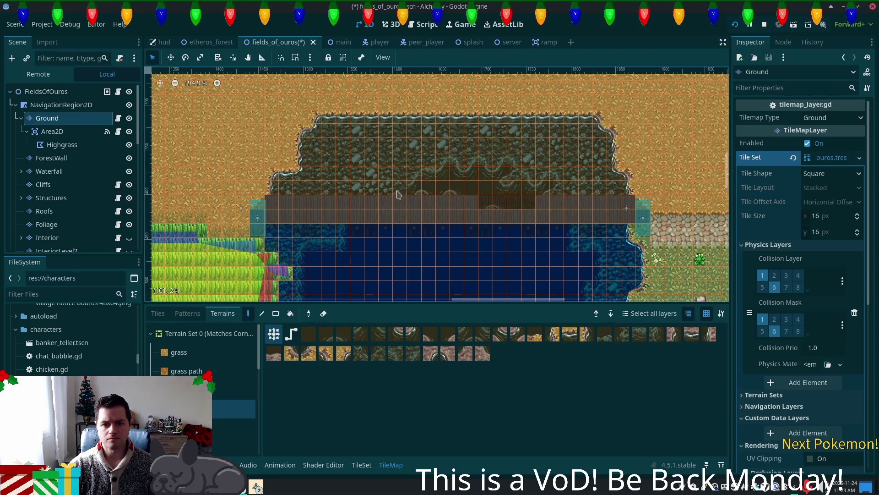
Step: Rectangle-fill the rocky patches above the bridge with the earth terrain
click(276, 314)
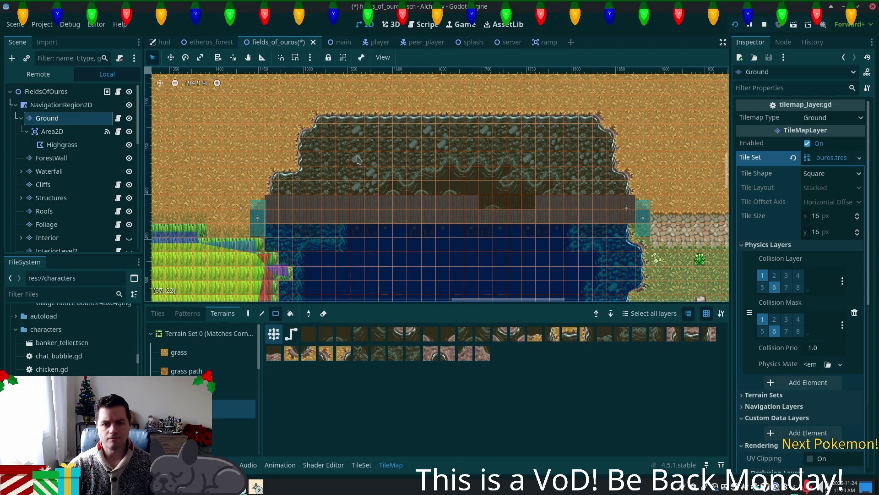
mouse_move(353, 159)
mouse_down()
mouse_move(465, 208)
mouse_move(550, 212)
mouse_move(555, 184)
mouse_move(522, 152)
mouse_move(394, 159)
mouse_move(374, 180)
mouse_up()
click(308, 334)
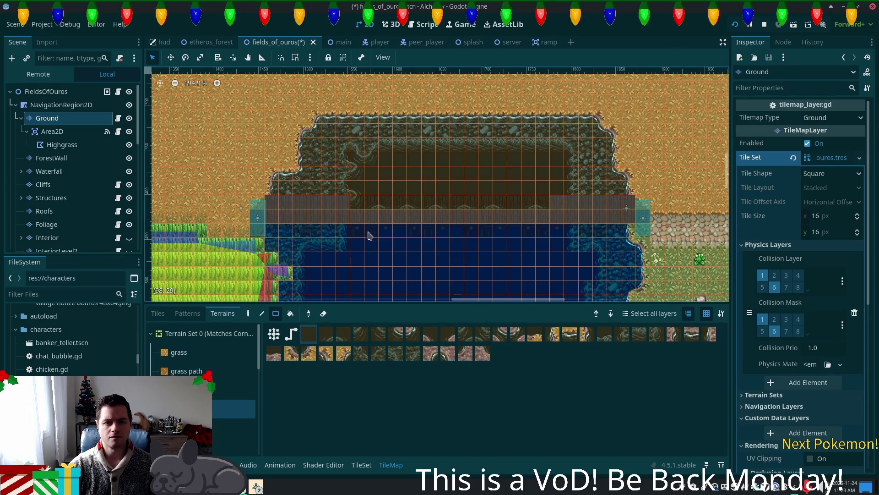
drag(357, 152, 379, 200)
Step: Save the fields_of_ouros scene with Ctrl+S
key(ctrl+s)
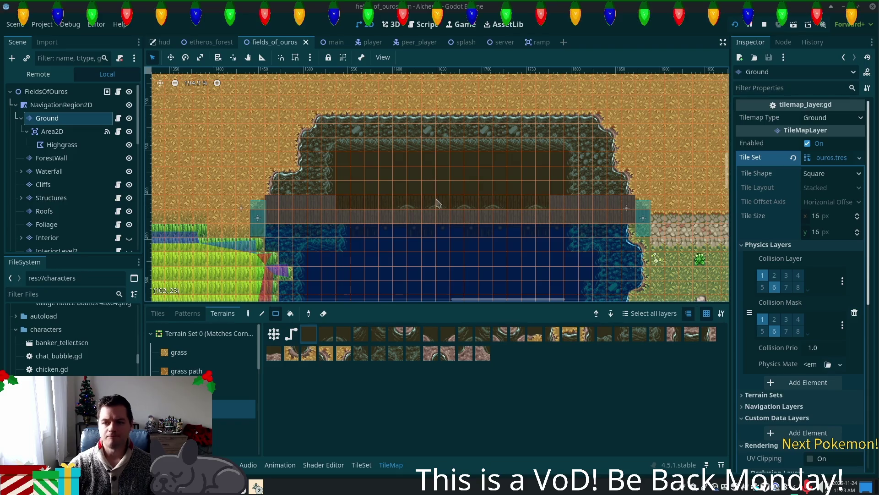
scroll(440, 212, up, 3)
key(ctrl+s)
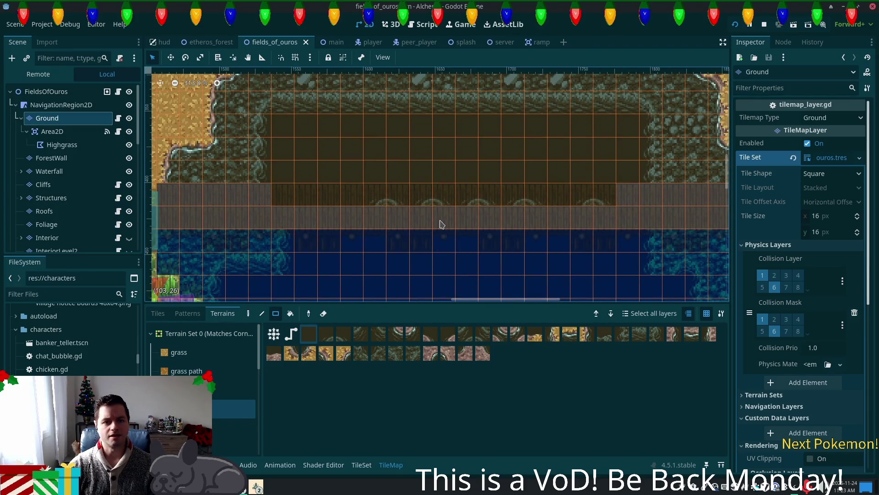
Step: In the Alchemy debug game, walk through tall grass, across the bridge and along the lake's south shore
mouse_move(256, 486)
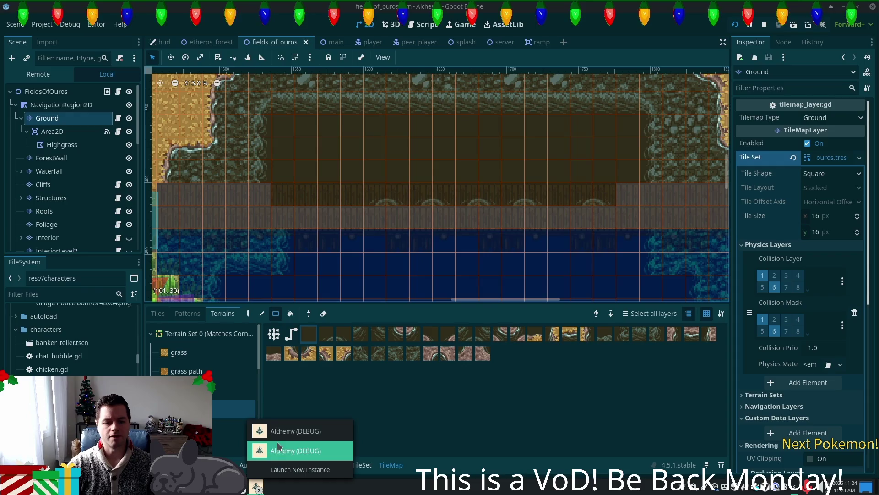
click(290, 426)
key(s)
key(a)
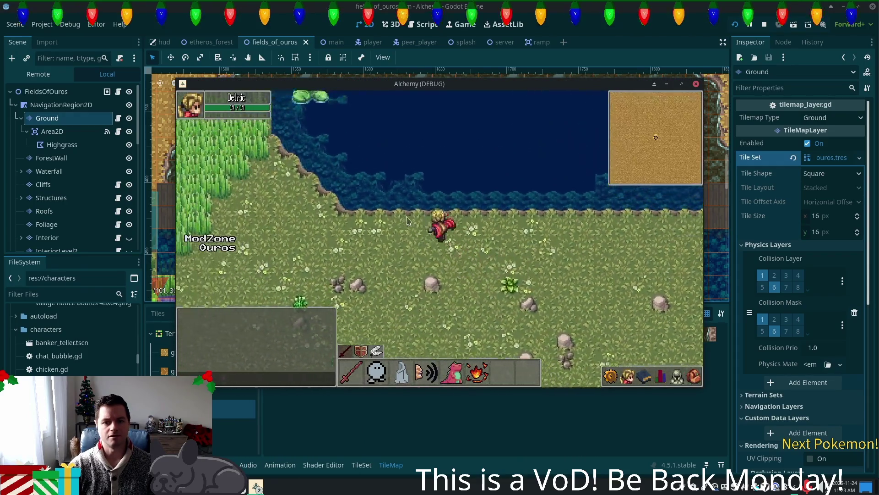
key(w)
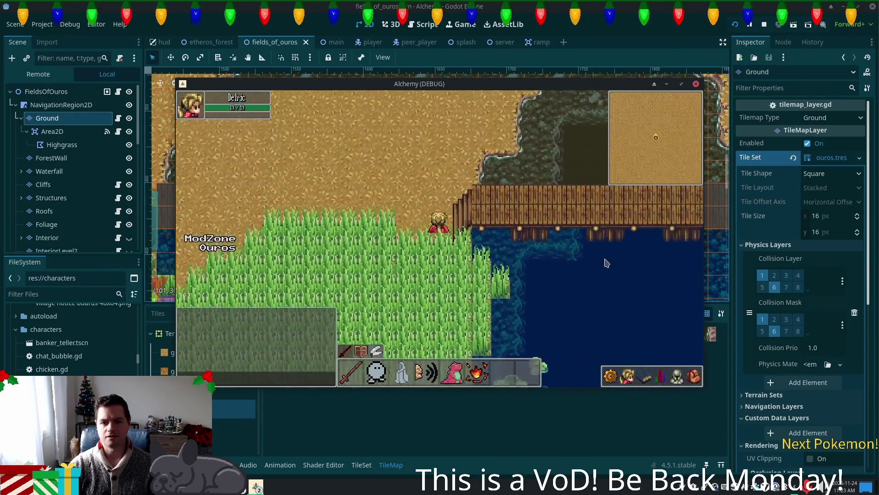
key(d)
key(d)
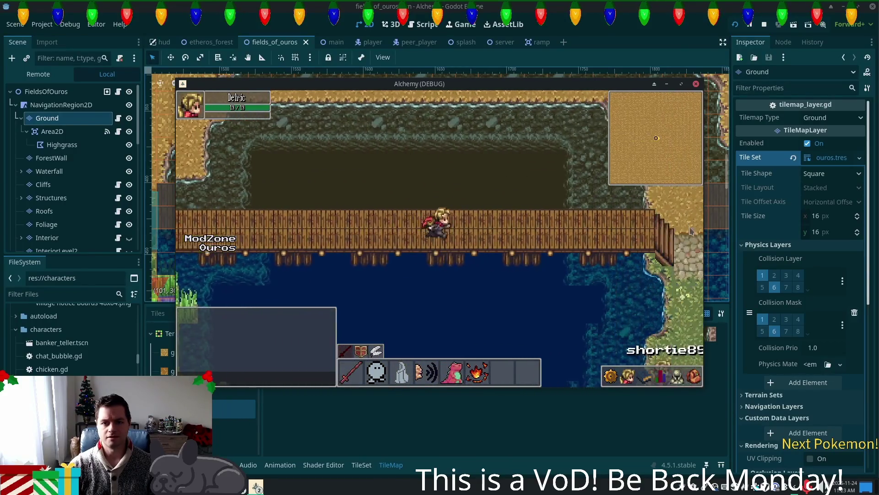
key(s)
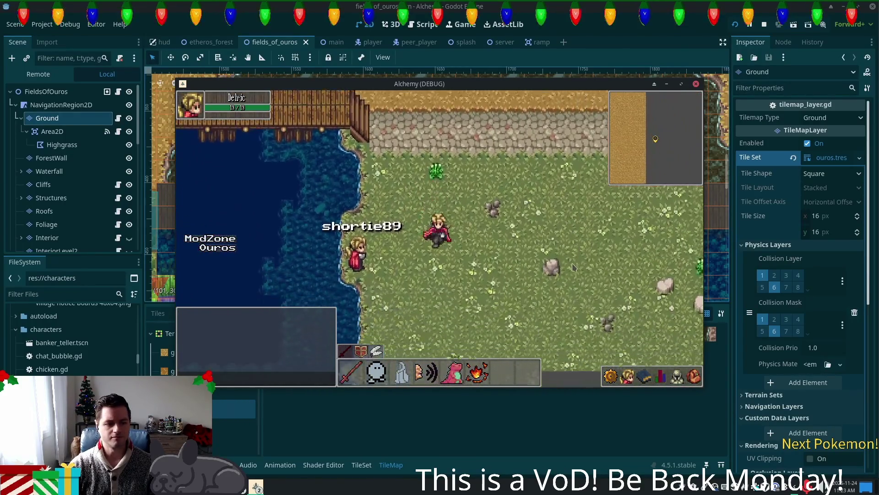
key(s)
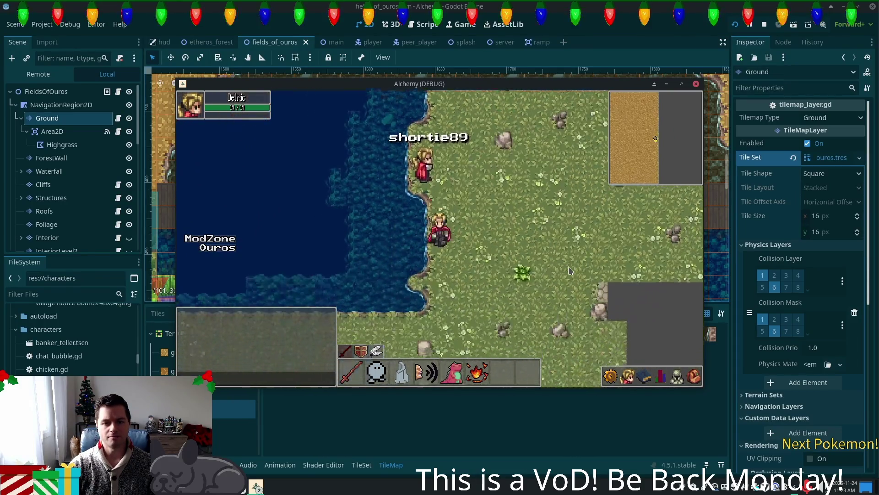
key(a)
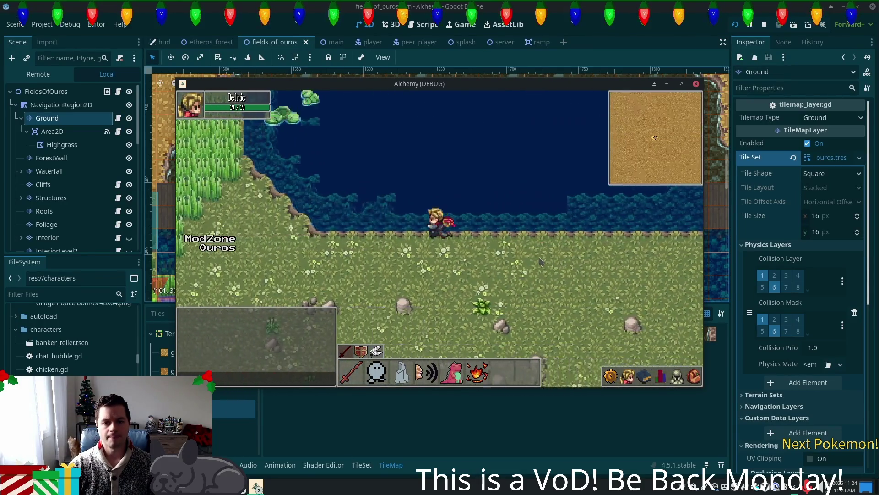
key(w)
key(w)
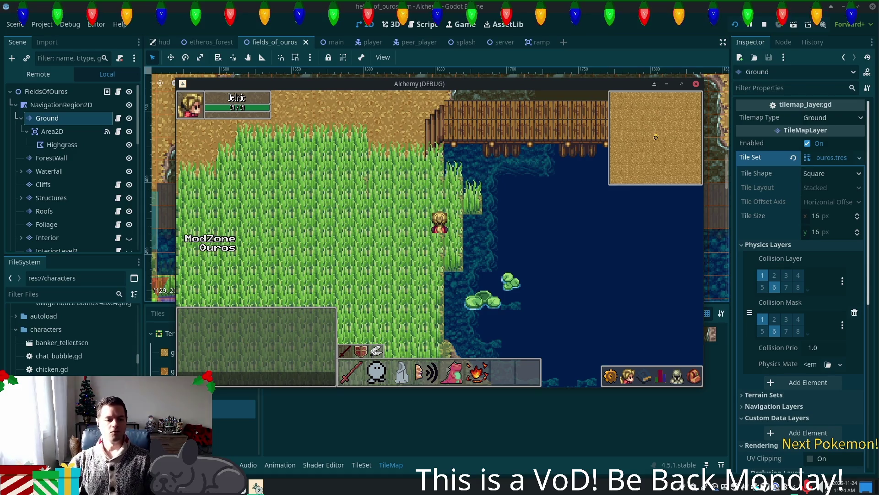
Step: Walk back over the bridge and north to the lake shore, then close the game
click(572, 128)
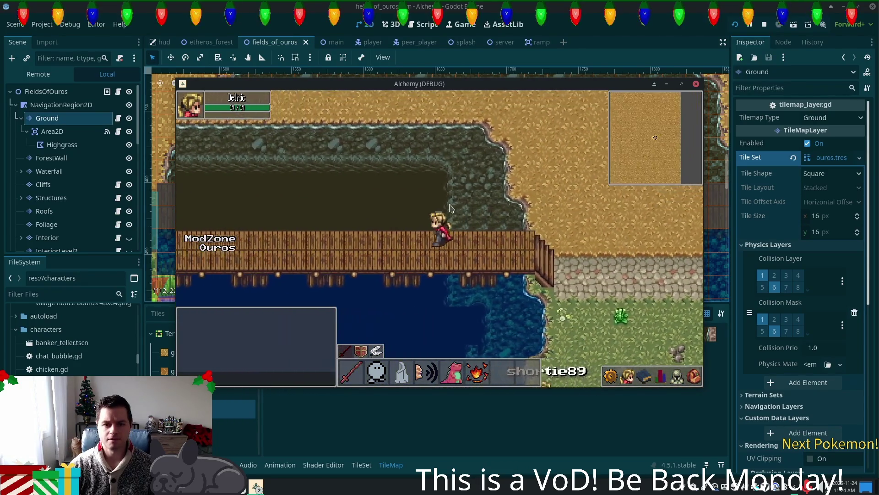
click(564, 270)
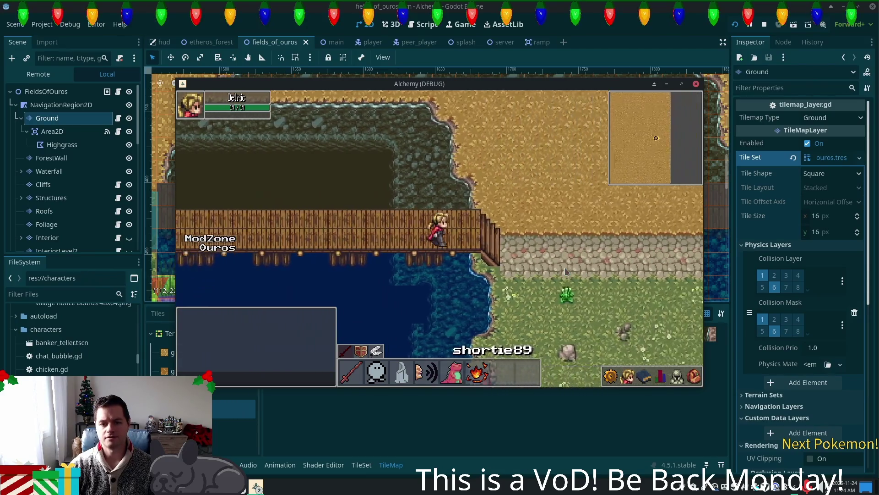
key(Down)
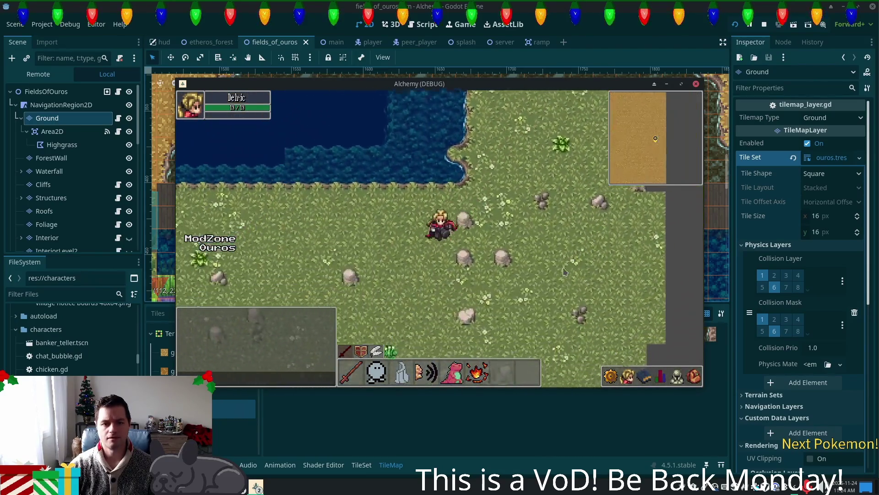
key(Up)
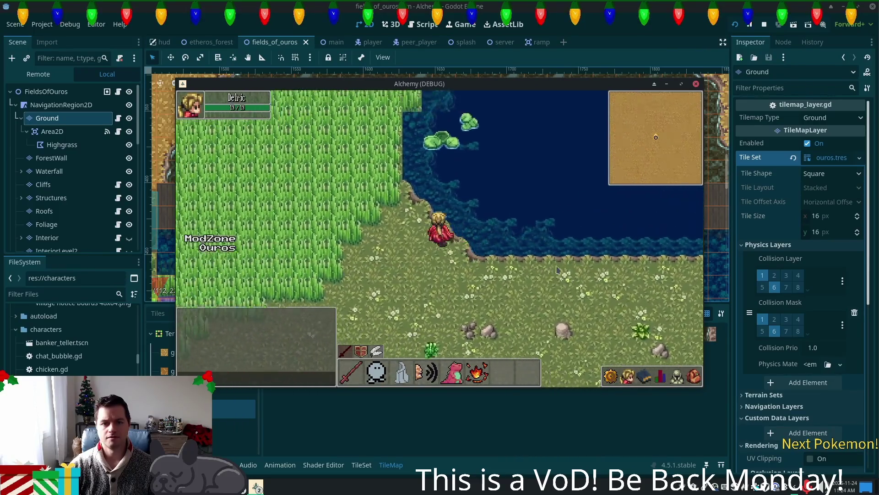
key(Up)
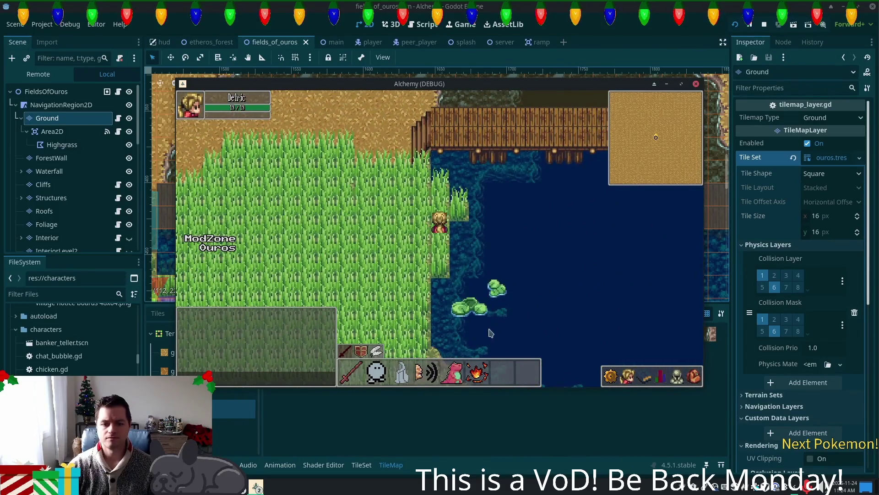
click(605, 5)
Step: Check the autumn forest (clean) tile source in the tile set editor
scroll(351, 175, right, 5)
scroll(412, 197, up, 2)
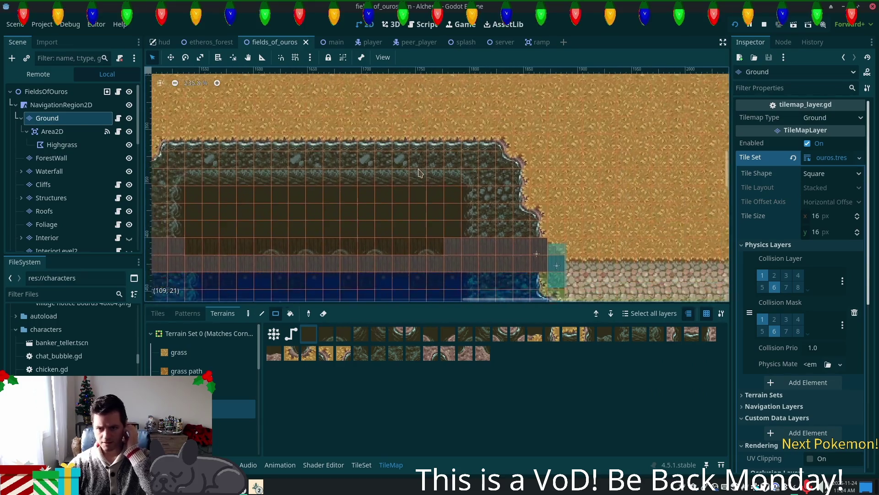
scroll(455, 216, up, 2)
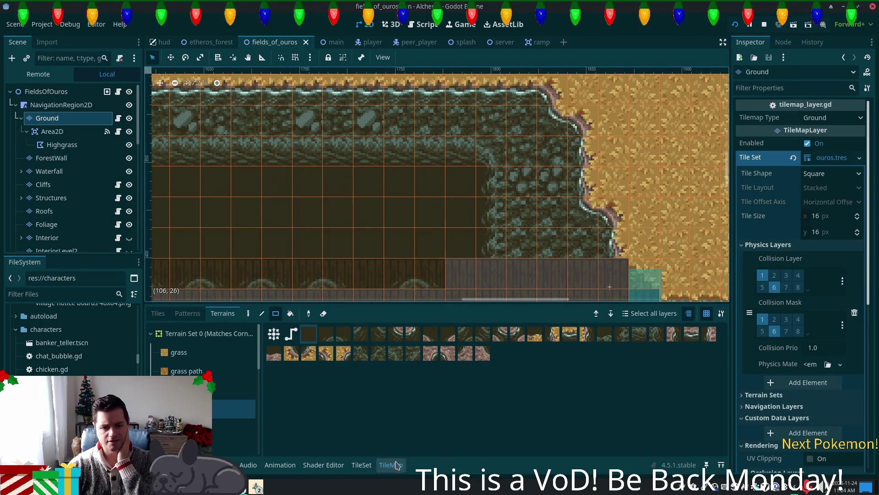
click(361, 464)
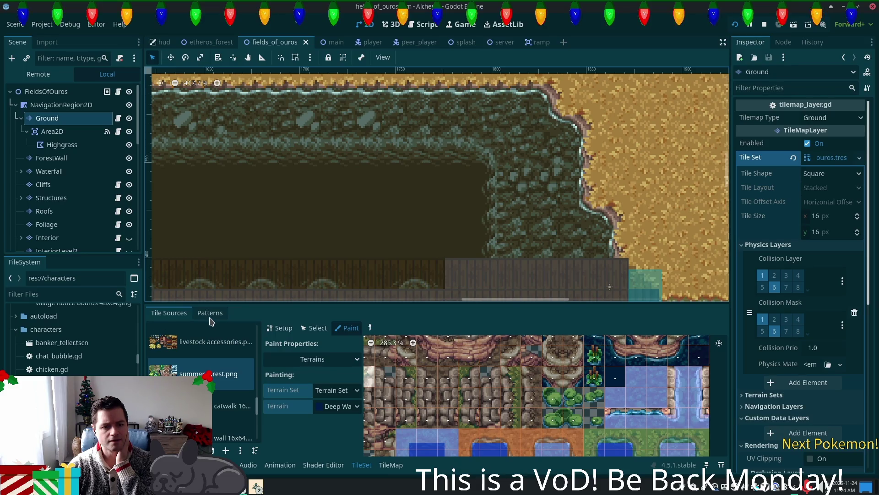
key(Up)
key(Up)
key(Up)
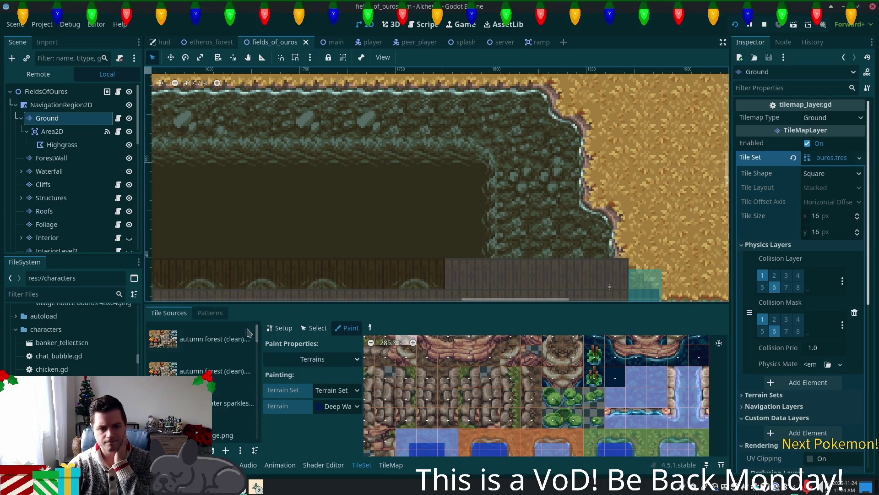
key(Down)
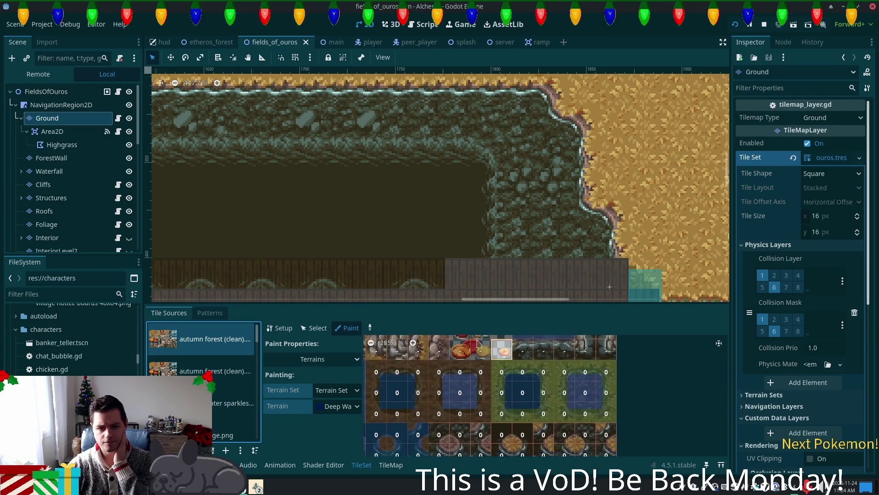
click(391, 465)
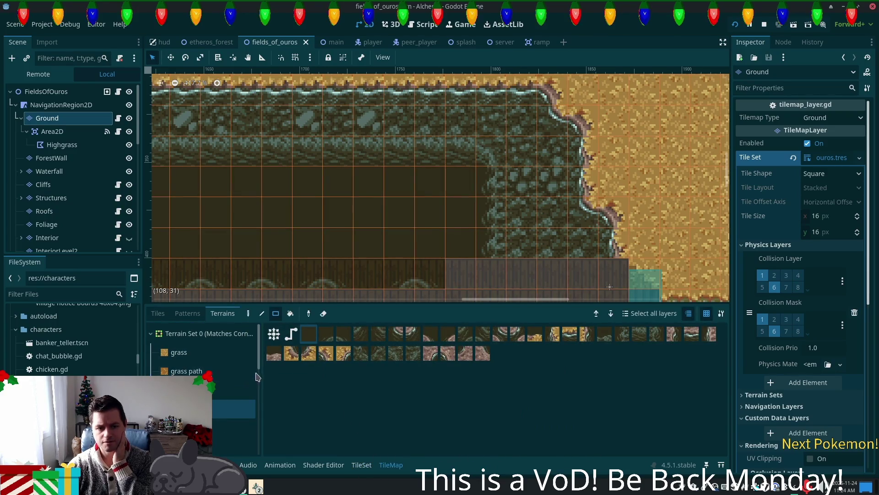
Step: Paint a column of dark lake-bed tiles along the lake edge using single tiles
click(158, 314)
scroll(562, 381, up, 5)
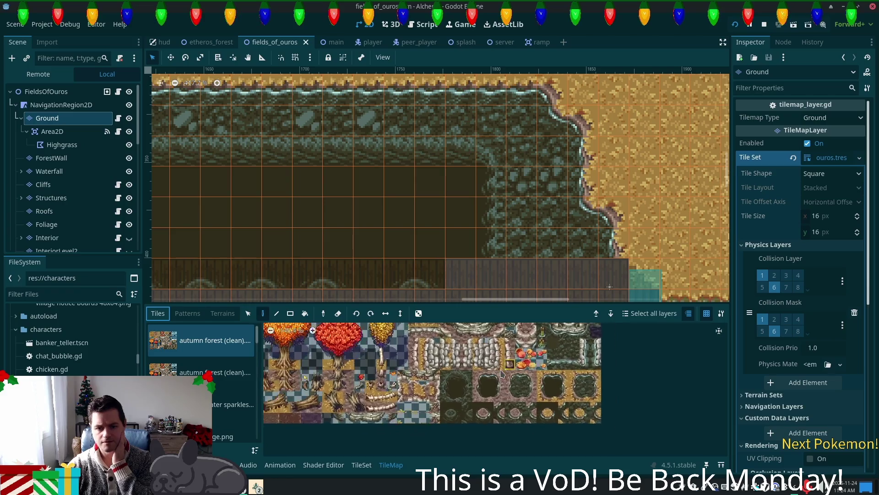
click(470, 378)
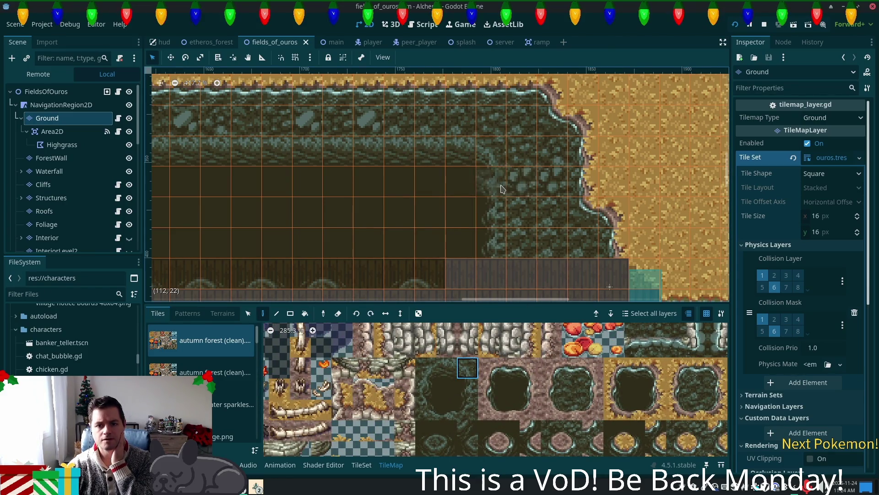
mouse_move(503, 189)
mouse_down()
mouse_move(504, 247)
mouse_move(504, 220)
mouse_up()
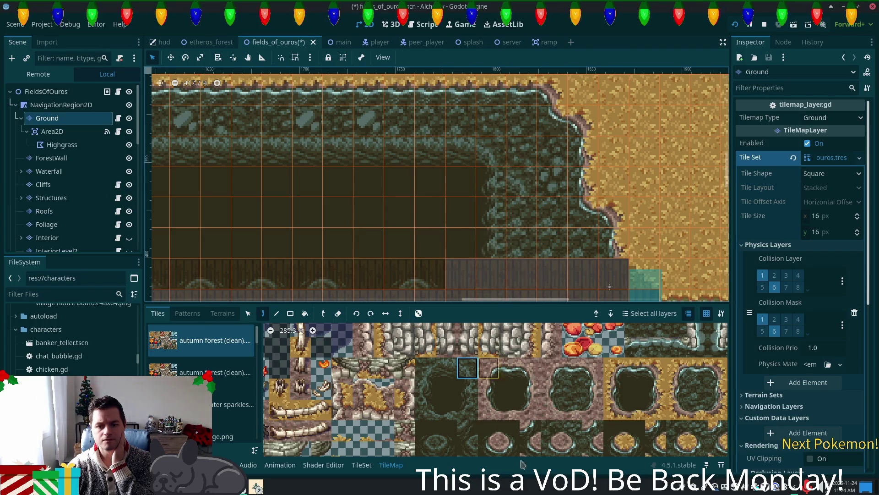
Step: Choose shoreline edge tiles from the atlas and paint a neighbouring edge tile onto the shore
drag(468, 389, 468, 410)
click(426, 452)
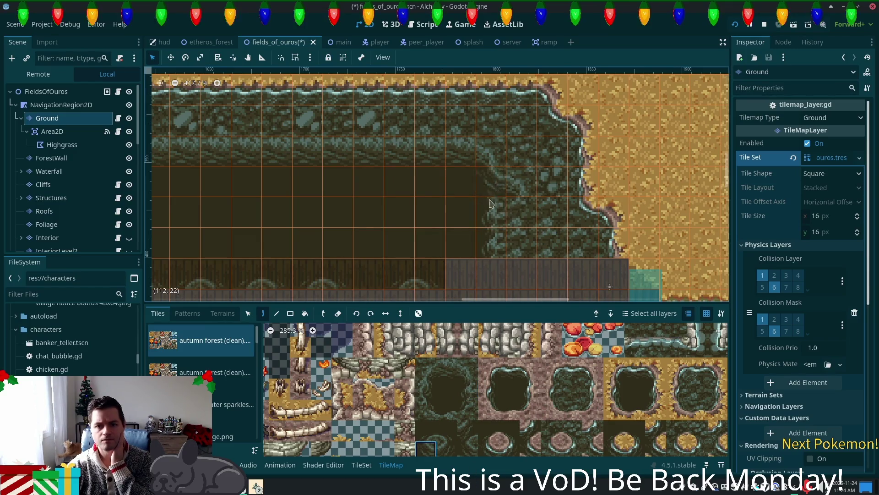
click(467, 405)
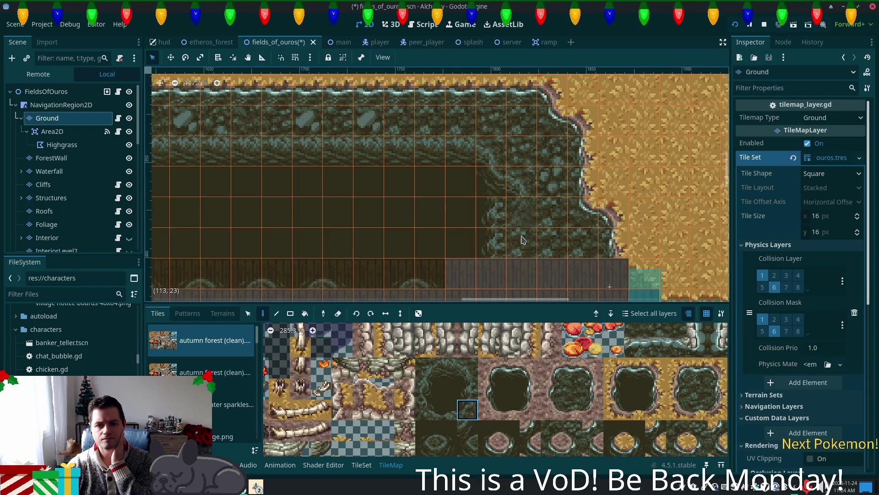
click(468, 389)
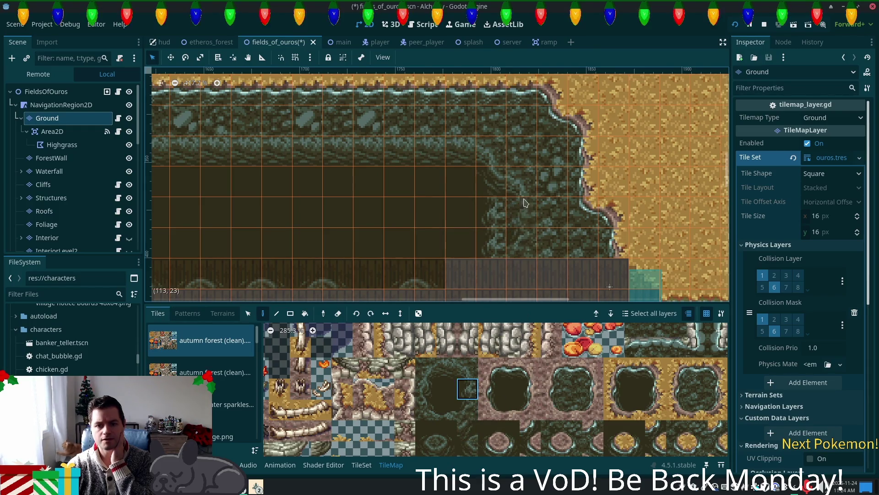
click(452, 397)
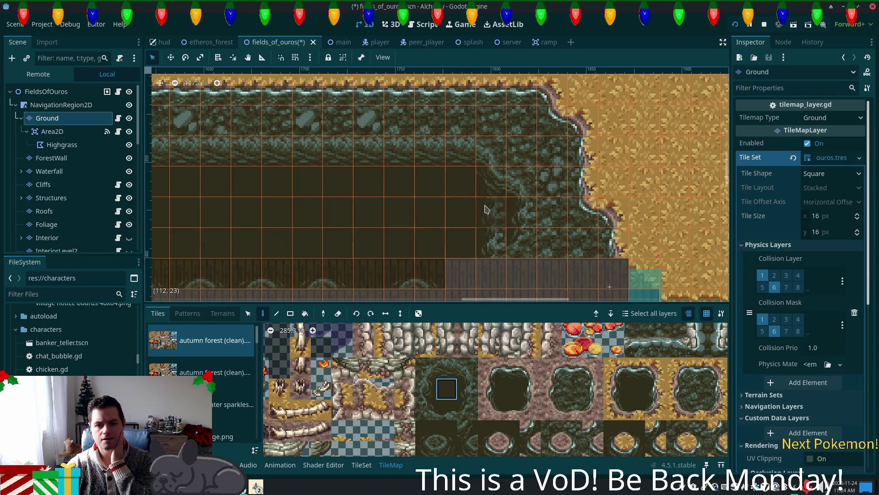
click(426, 431)
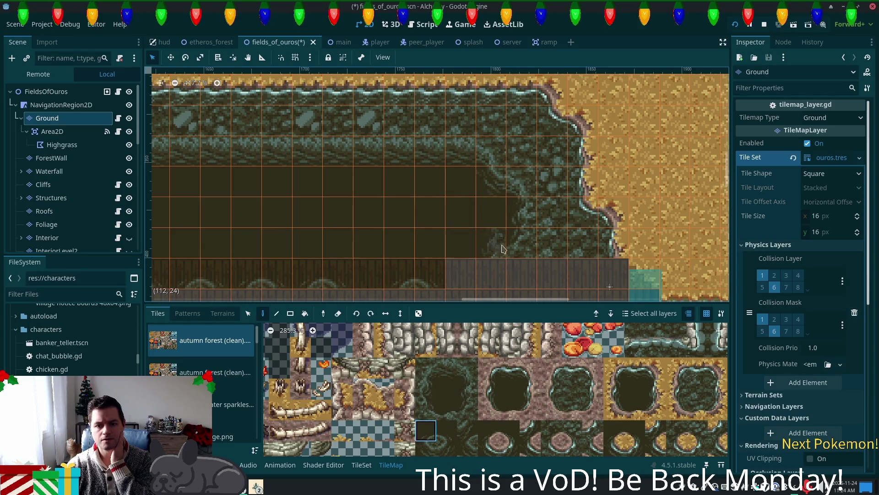
scroll(516, 163, down, 2)
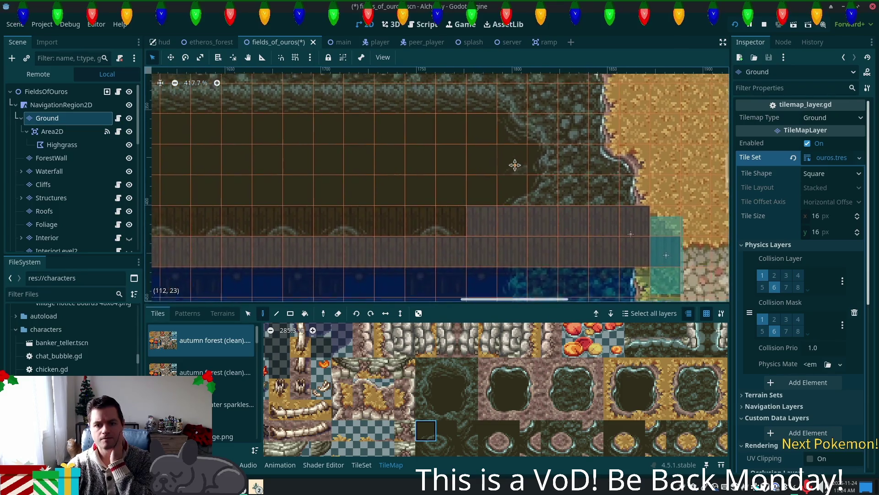
scroll(517, 163, up, 1)
scroll(557, 255, left, 4)
scroll(557, 255, up, 1)
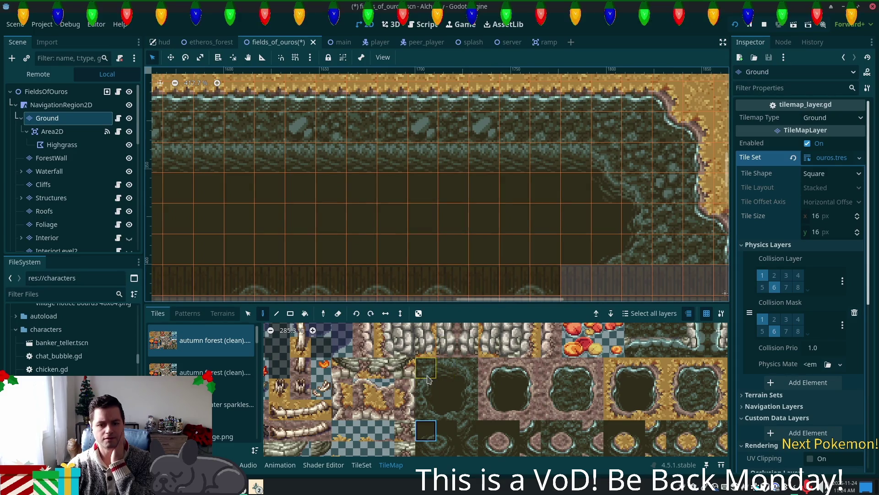
click(446, 449)
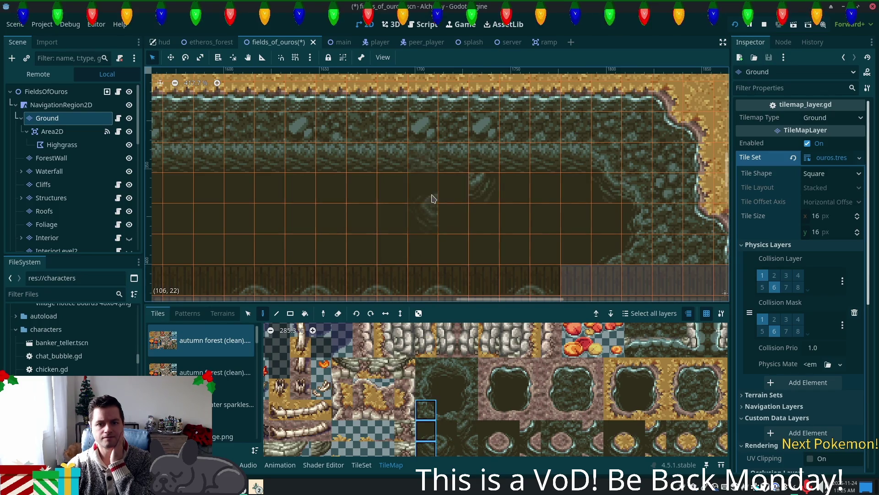
Step: Paint a ripple tile and curved edge tiles onto the lake's upper edge
ctrl+click(431, 216)
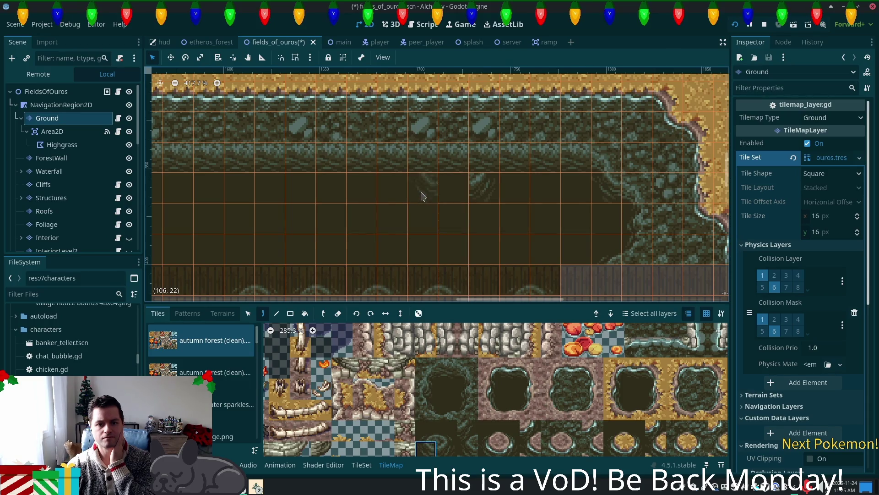
click(446, 409)
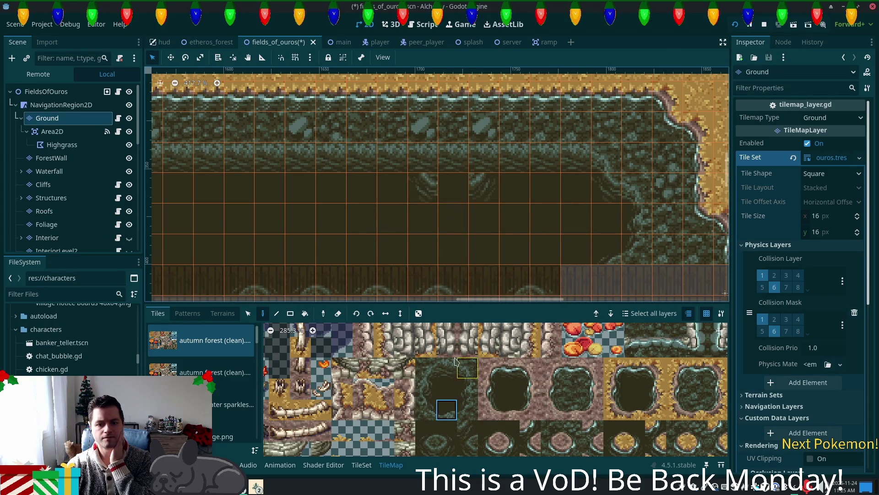
click(450, 190)
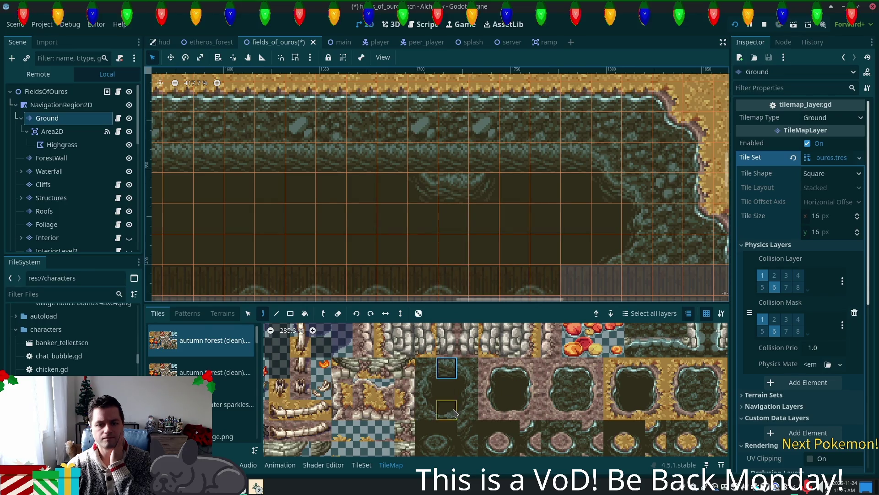
click(572, 388)
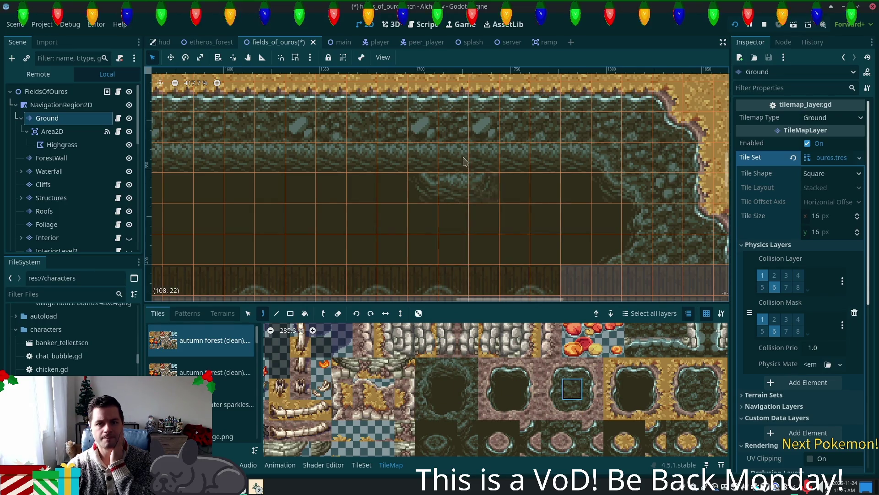
click(468, 368)
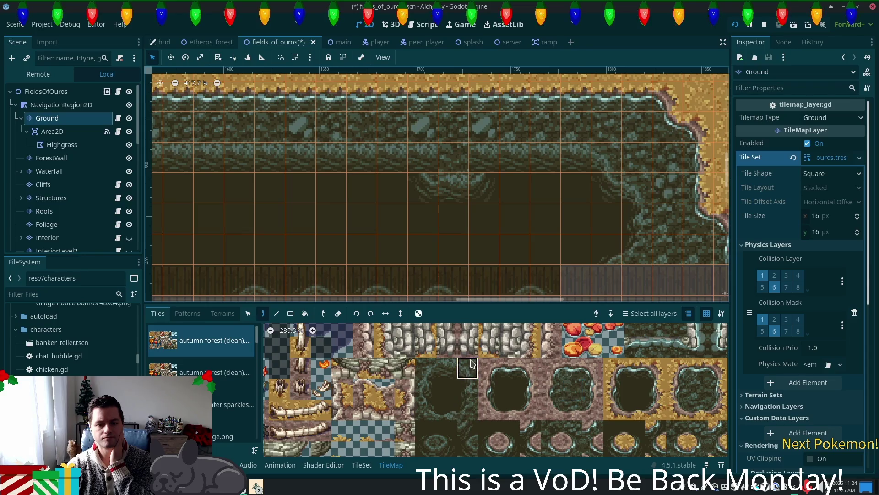
click(424, 158)
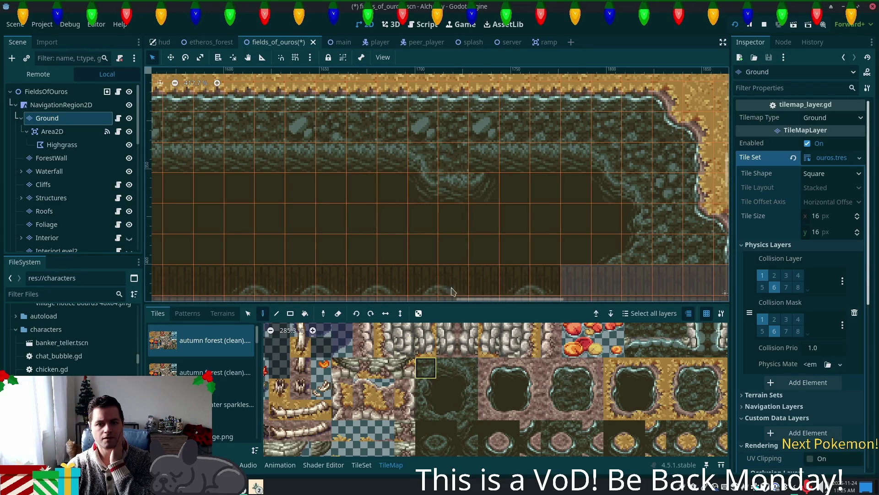
Step: Paint vine edge tiles and further edge tiles along the next stretch of shoreline
mouse_move(493, 249)
mouse_down()
mouse_move(628, 222)
mouse_move(616, 250)
mouse_up()
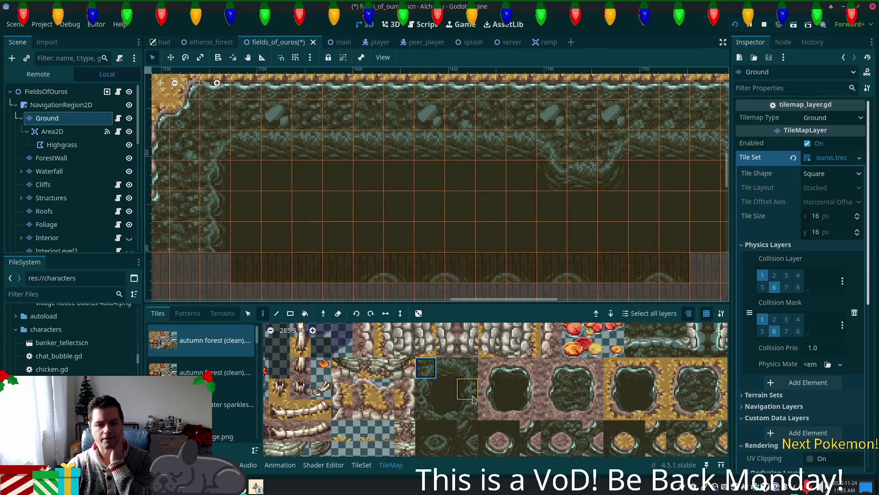
click(415, 372)
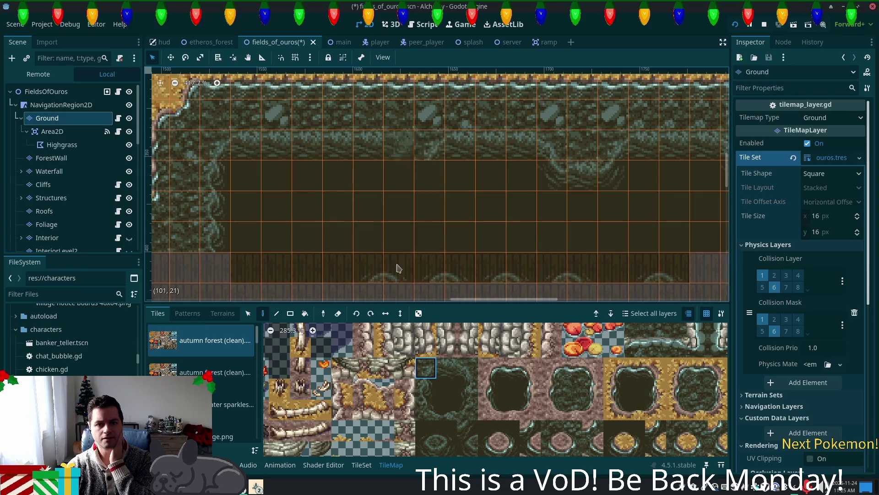
click(426, 391)
click(423, 174)
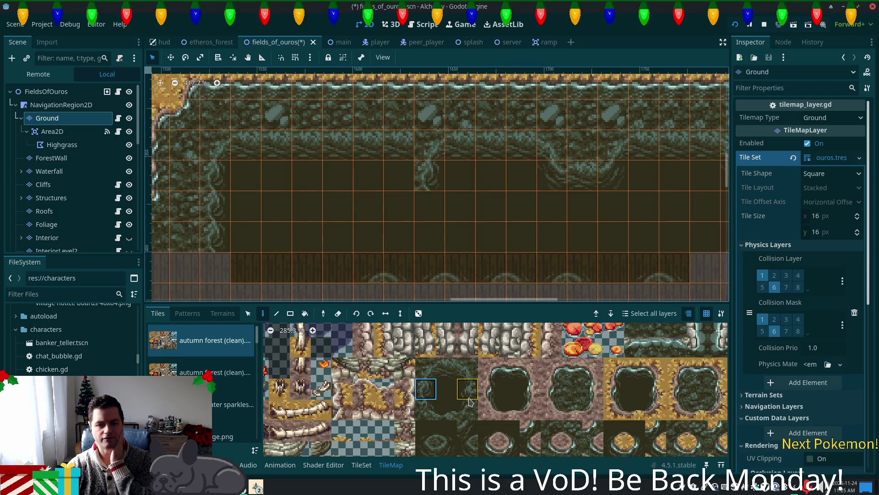
click(430, 369)
click(399, 207)
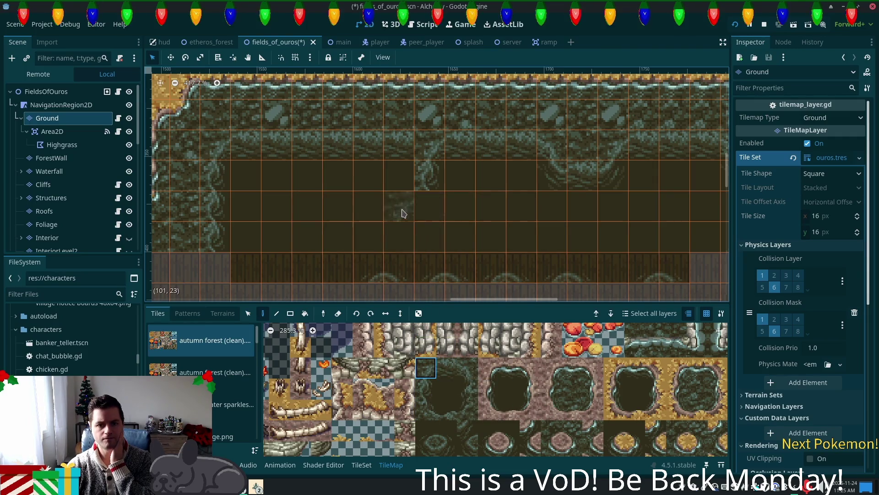
click(448, 447)
click(429, 207)
Step: Add top and bottom edge tiles further down the shore
click(426, 369)
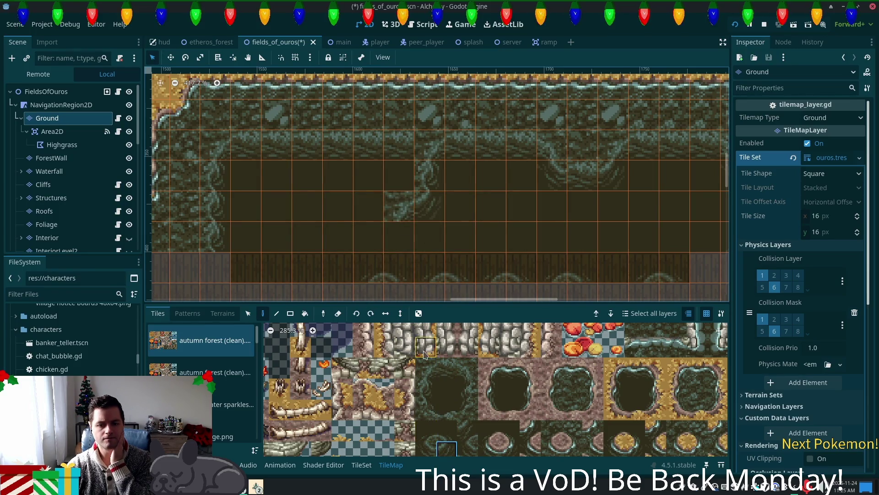
click(369, 238)
click(447, 448)
click(369, 267)
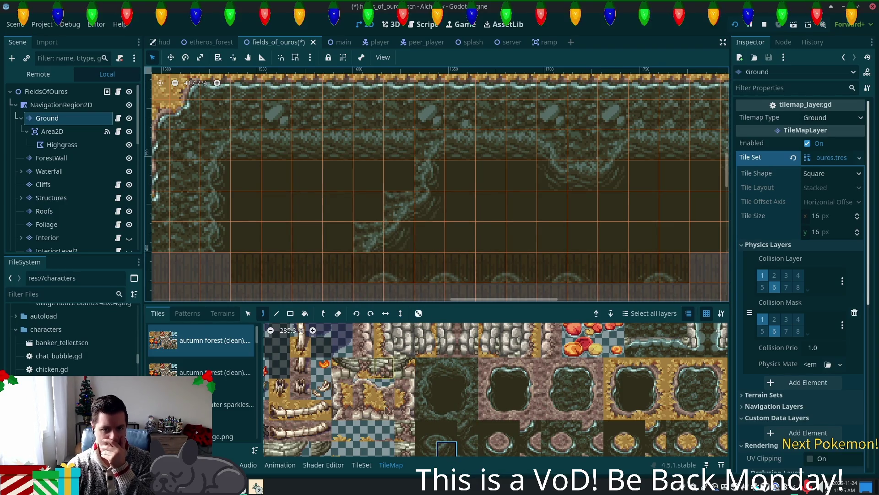
scroll(370, 263, left, 5)
Step: Rectangle-paint a Terrain Set 0 terrain strip across the upper shore, pushing the lake edge down
click(551, 388)
click(223, 314)
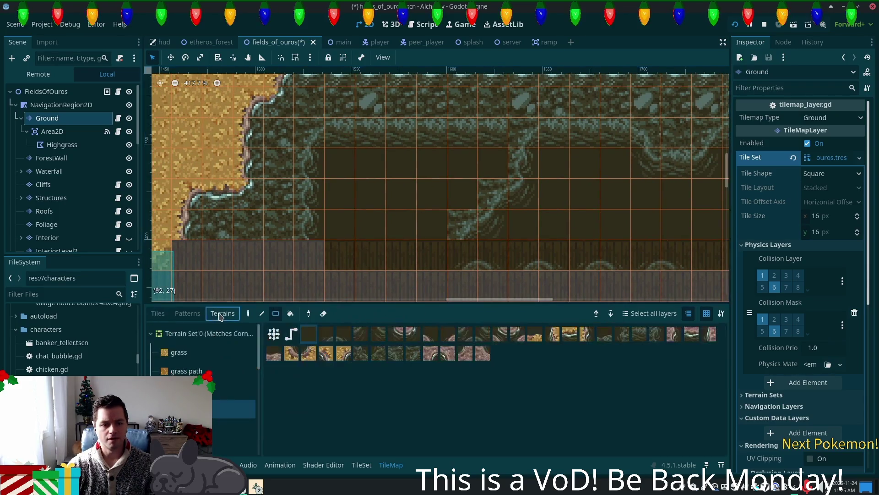
click(216, 385)
click(274, 333)
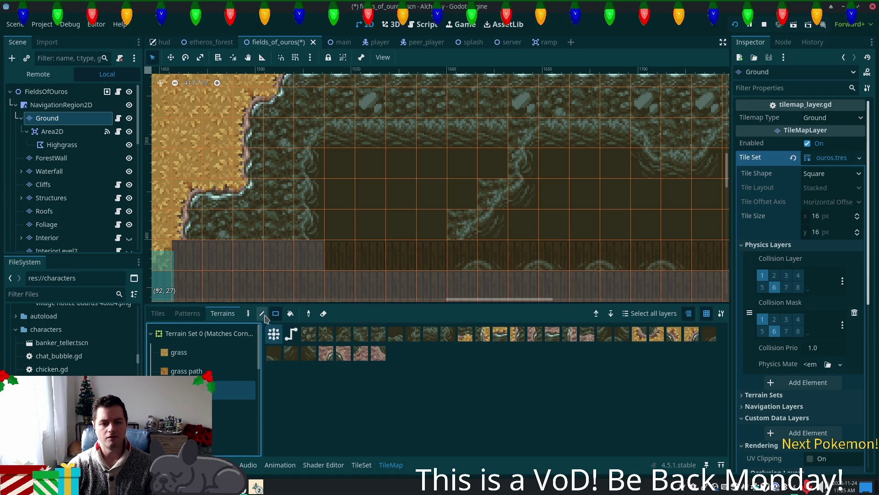
mouse_move(309, 138)
mouse_down()
mouse_move(458, 192)
mouse_move(488, 174)
mouse_up()
mouse_move(310, 168)
mouse_down()
mouse_move(412, 215)
mouse_move(451, 201)
mouse_up()
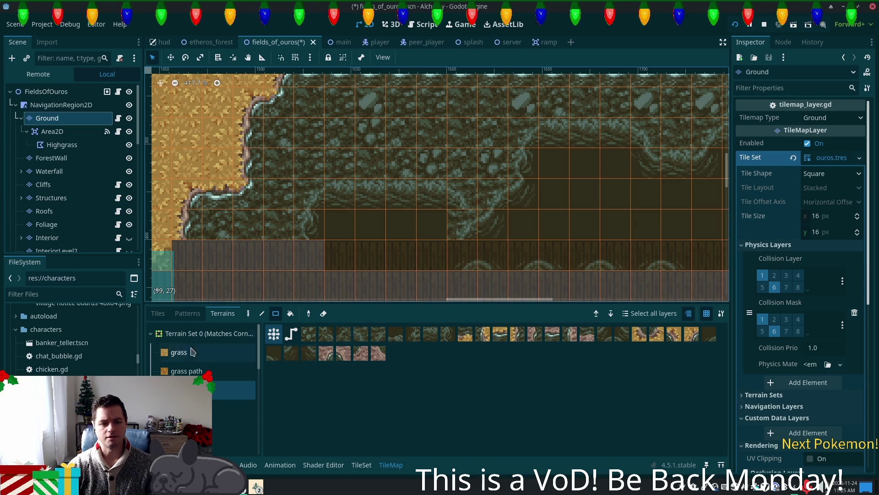
click(371, 467)
click(391, 465)
click(158, 314)
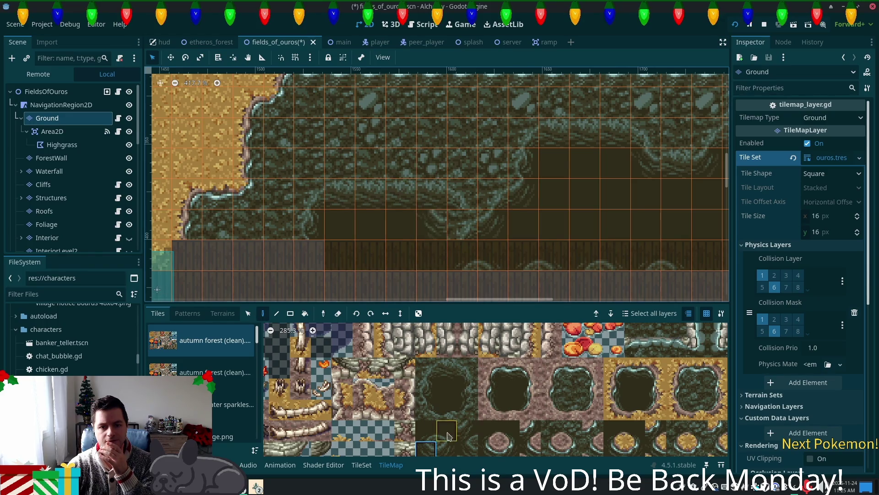
Step: Pick curved, ripple and top-left water-edge tiles, then pan to review the rippled basin
click(467, 368)
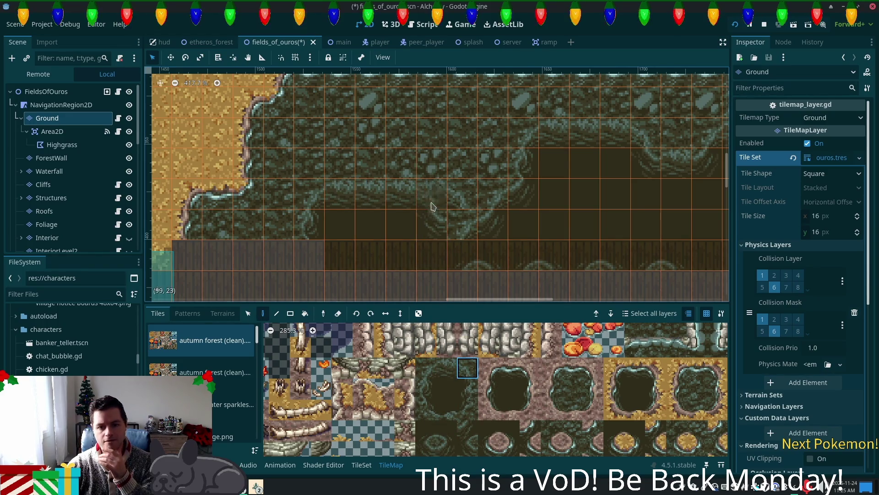
click(447, 409)
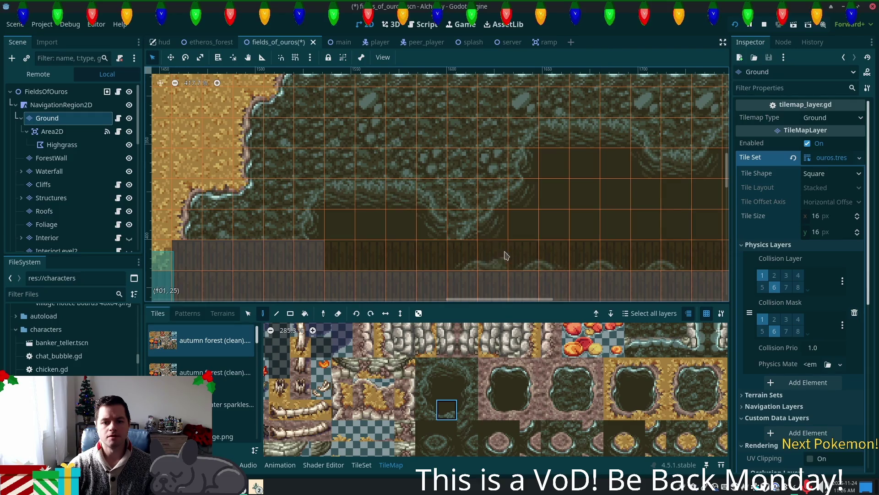
click(443, 374)
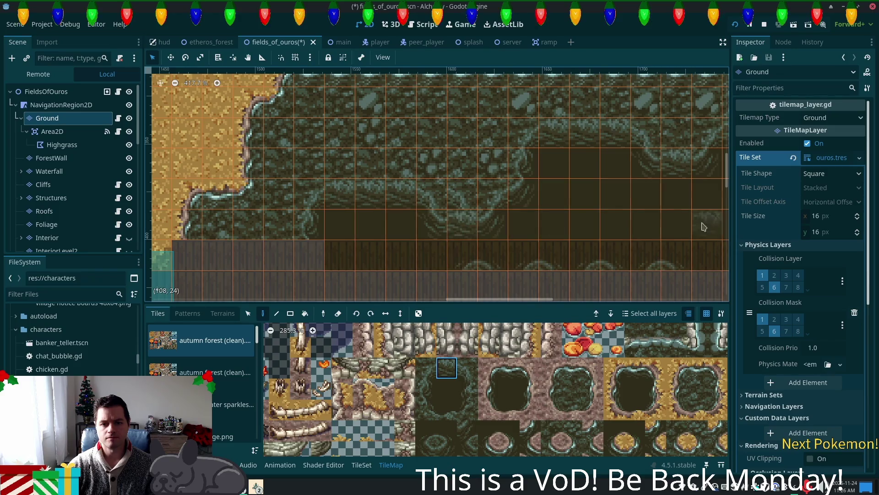
scroll(704, 226, down, 2)
scroll(628, 196, right, 5)
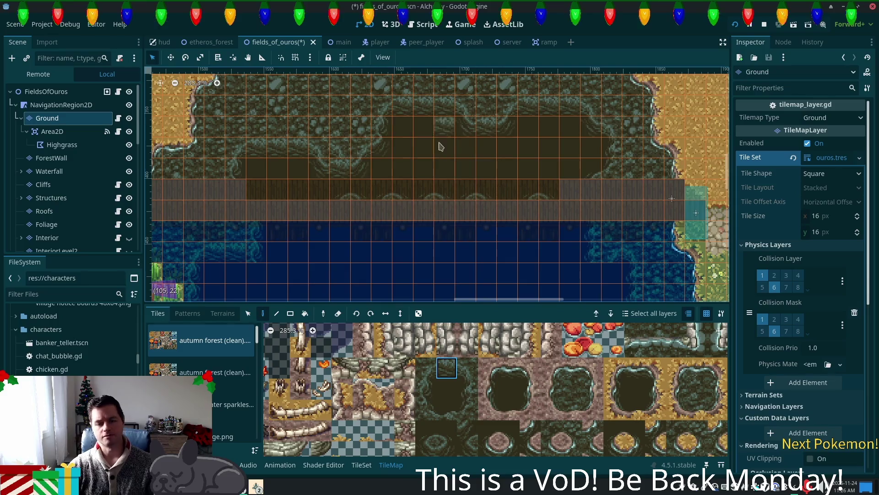
mouse_move(569, 186)
mouse_down()
mouse_move(557, 258)
mouse_move(530, 270)
mouse_move(548, 251)
mouse_up()
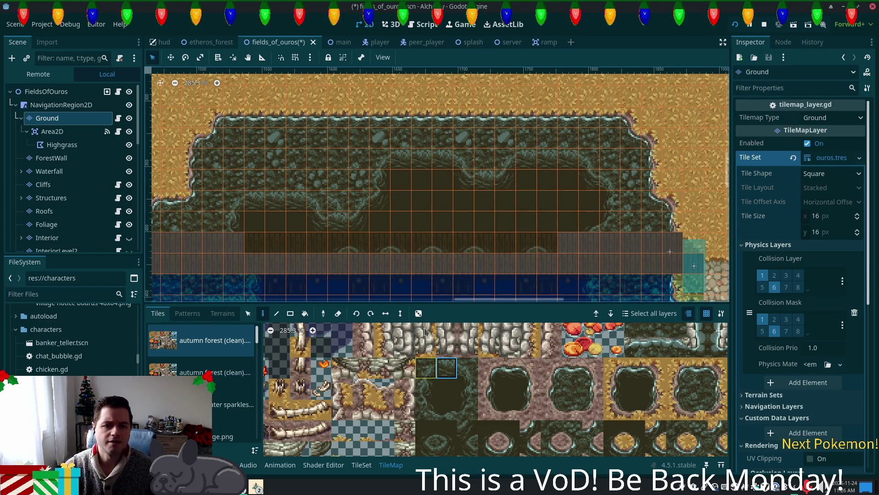
drag(447, 144, 453, 134)
scroll(416, 221, down, 5)
Step: Switch the atlas to the summer forest tile set and pick its water-edge tiles
scroll(269, 212, right, 3)
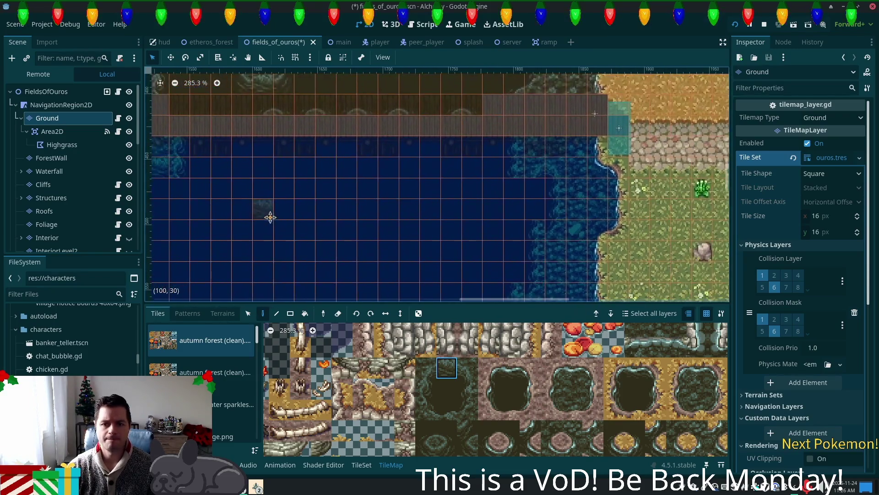
scroll(506, 215, up, 4)
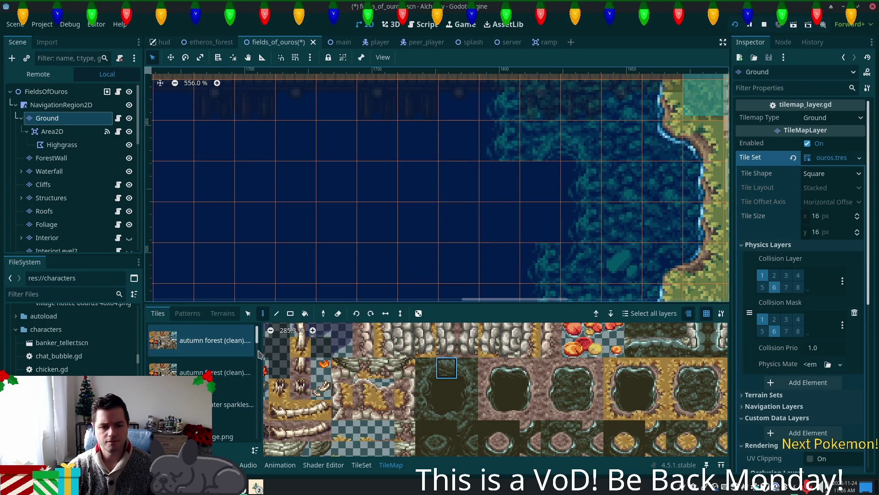
scroll(206, 350, down, 10)
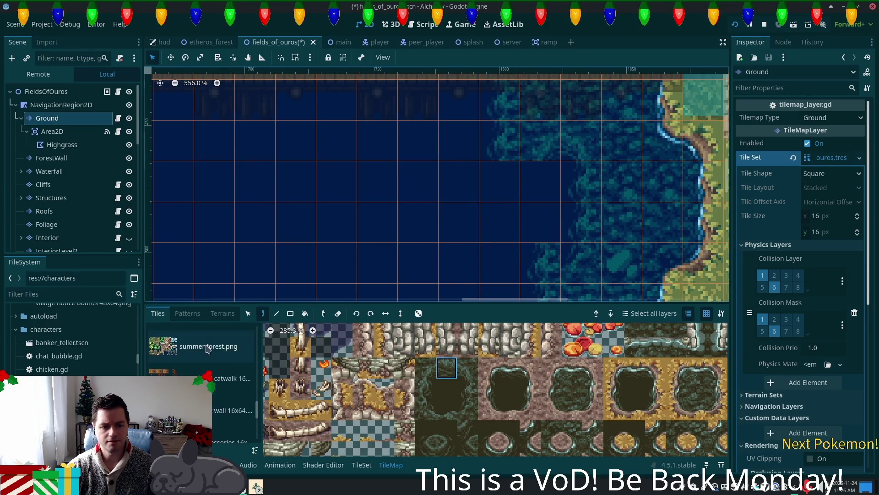
click(207, 348)
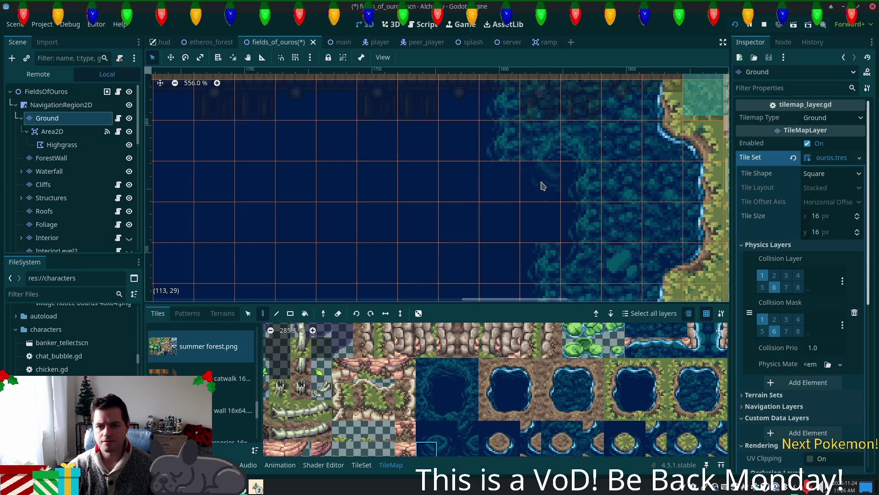
click(447, 368)
click(468, 369)
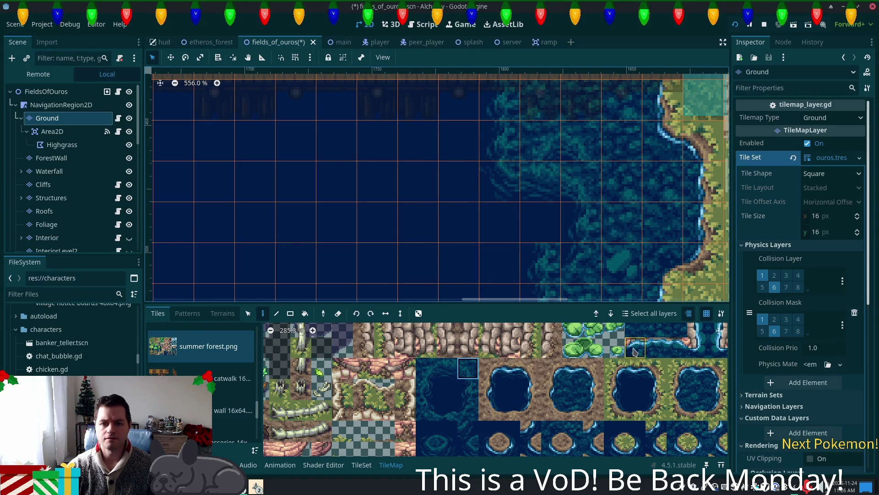
click(570, 392)
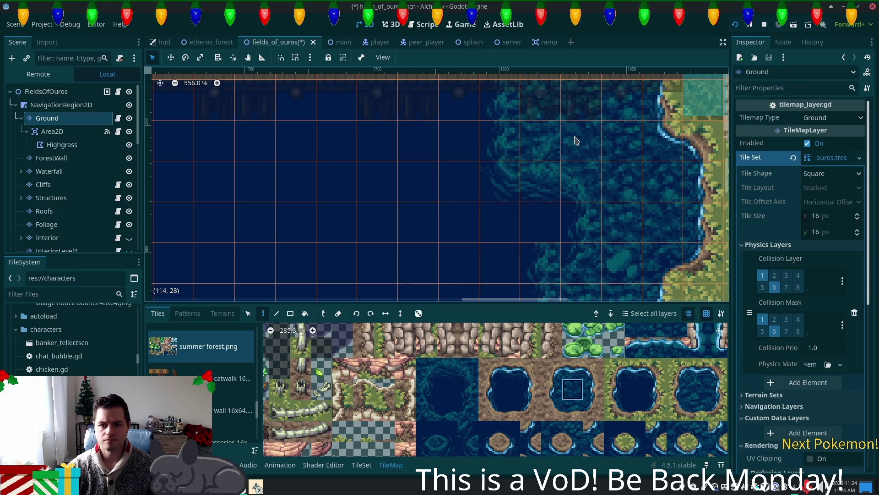
Step: Paint dark water and water-edge tiles near the top of the lake
drag(556, 221, 605, 137)
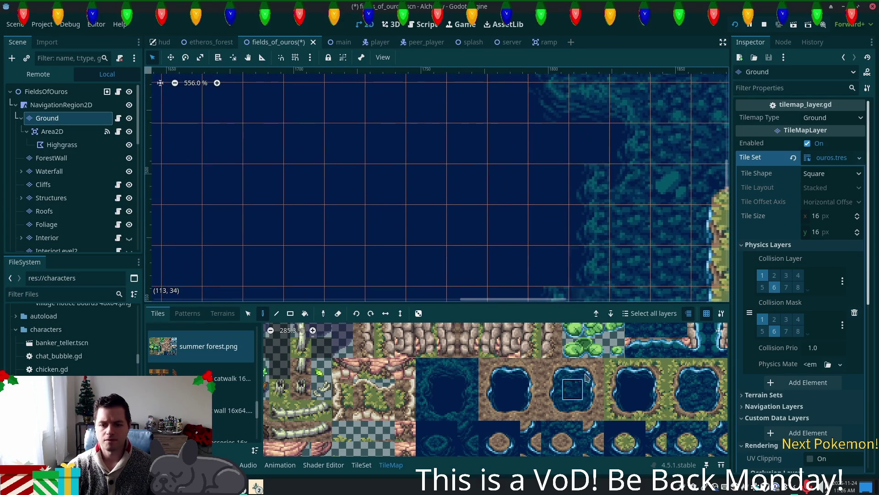
click(479, 414)
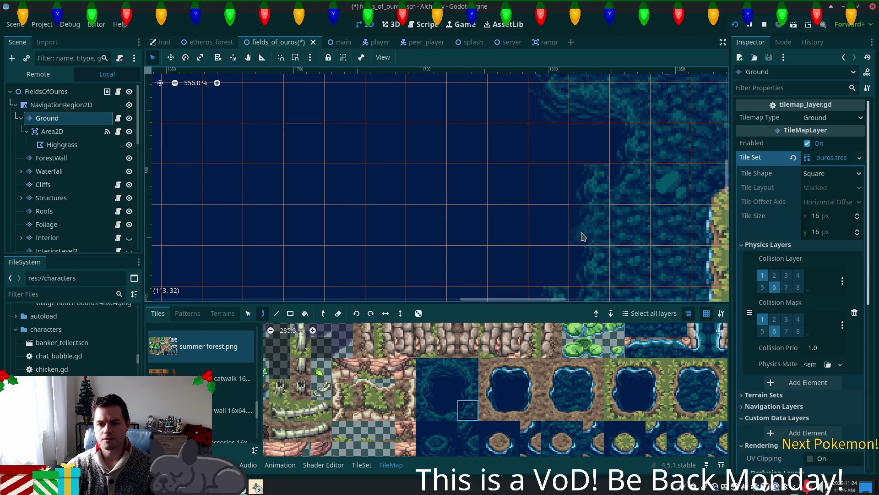
click(426, 430)
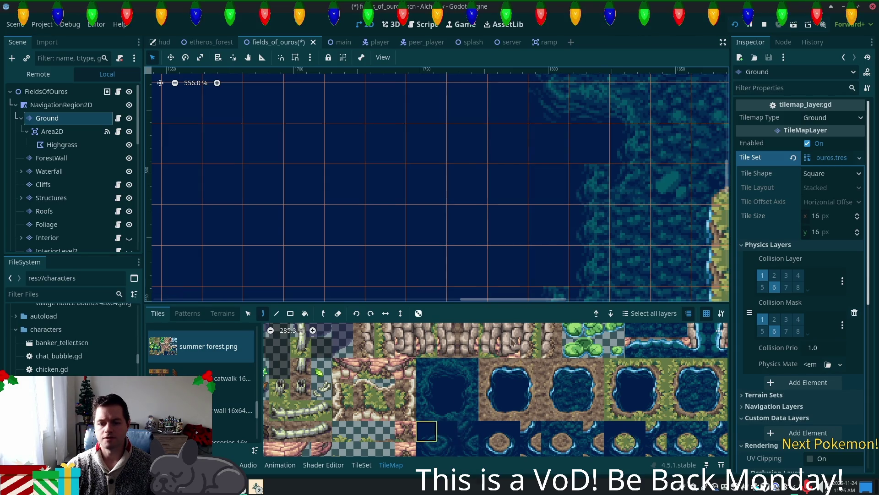
scroll(605, 229, left, 3)
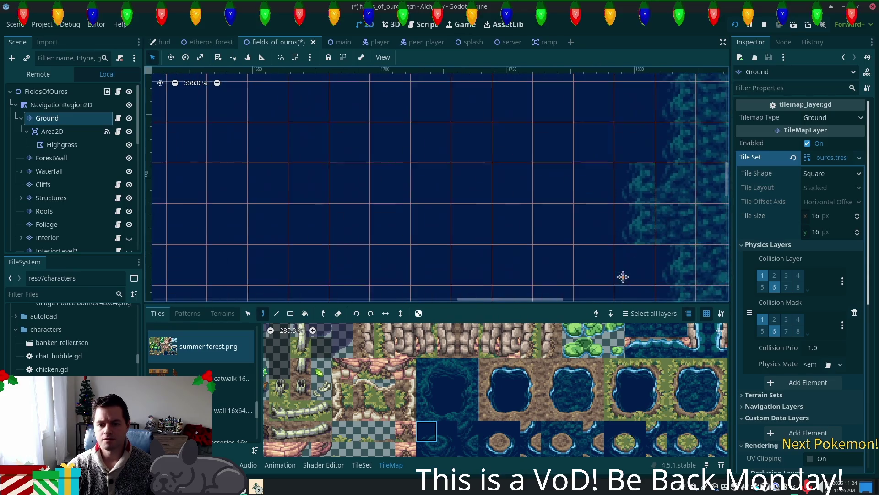
scroll(632, 186, right, 5)
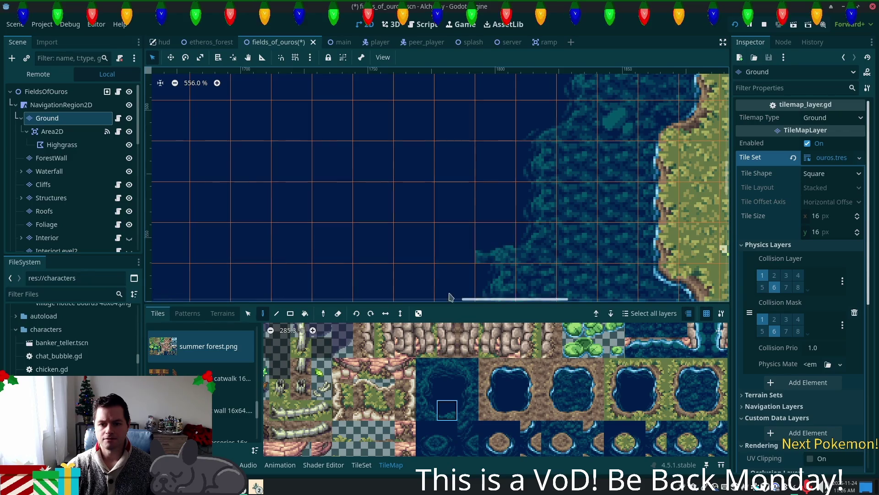
scroll(491, 155, down, 5)
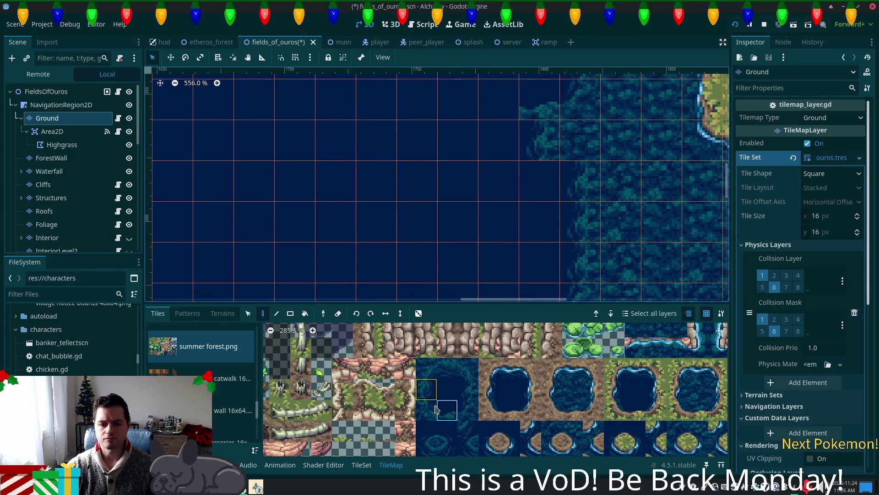
click(491, 112)
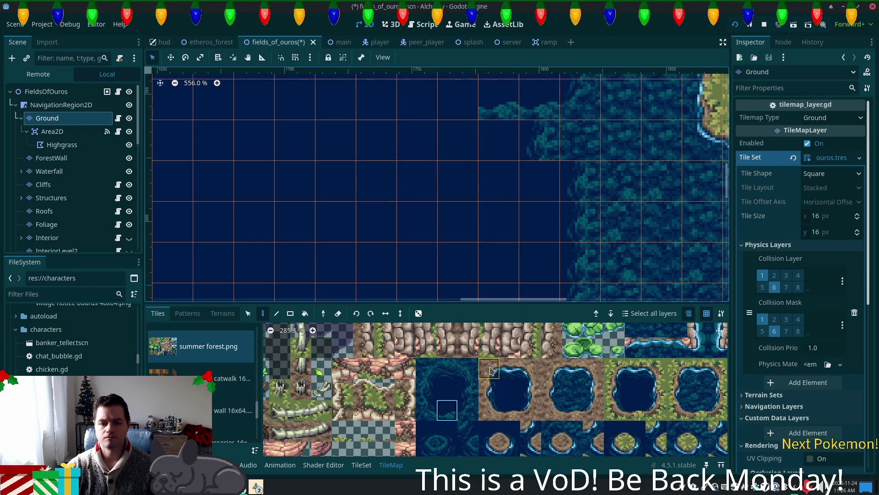
click(469, 142)
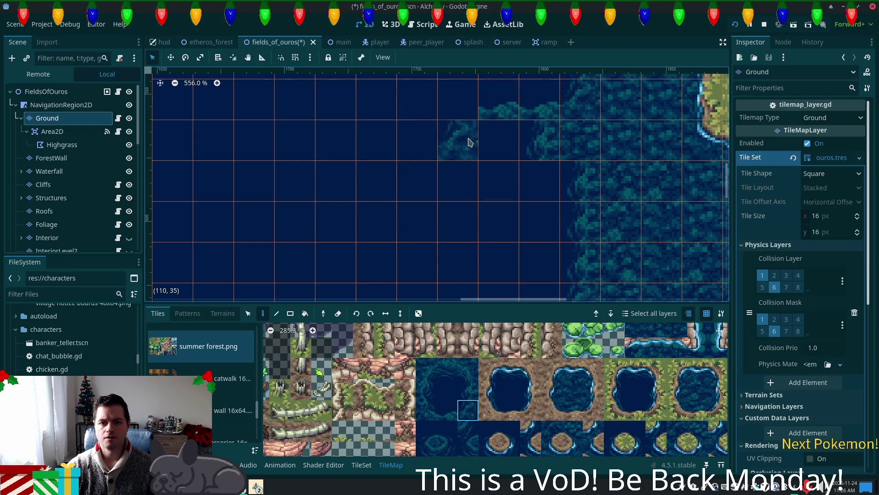
click(448, 448)
click(454, 112)
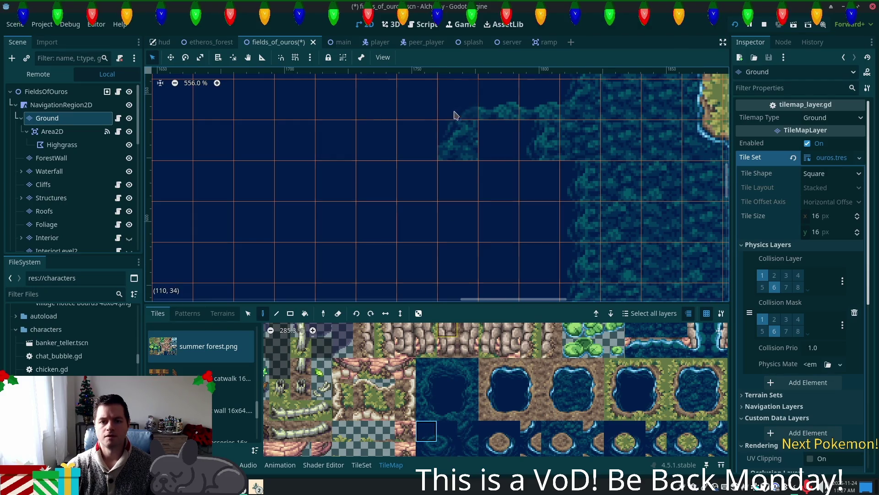
scroll(549, 151, down, 4)
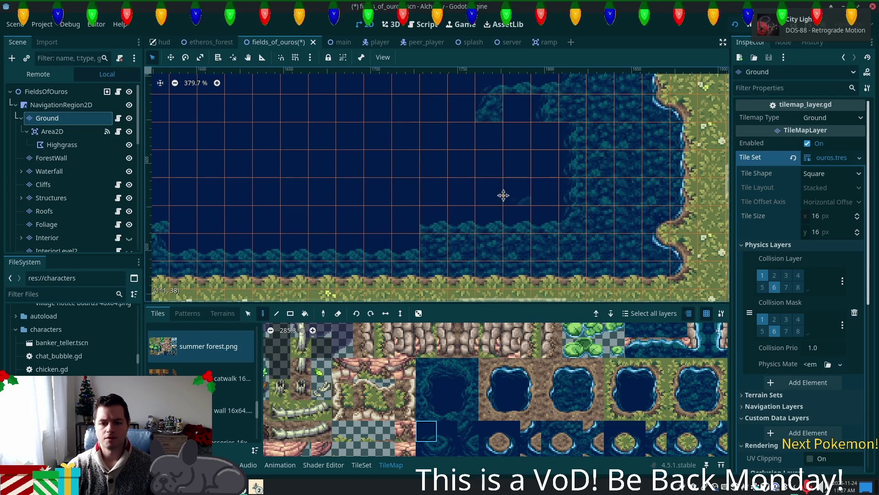
drag(502, 194, 451, 217)
Step: Paint a 2x2 block of summer water-edge tiles into the lake
click(467, 392)
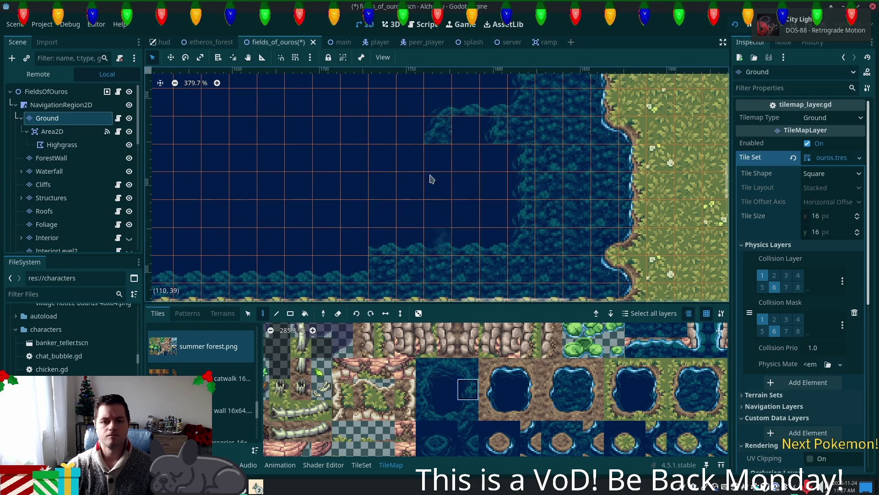
click(428, 438)
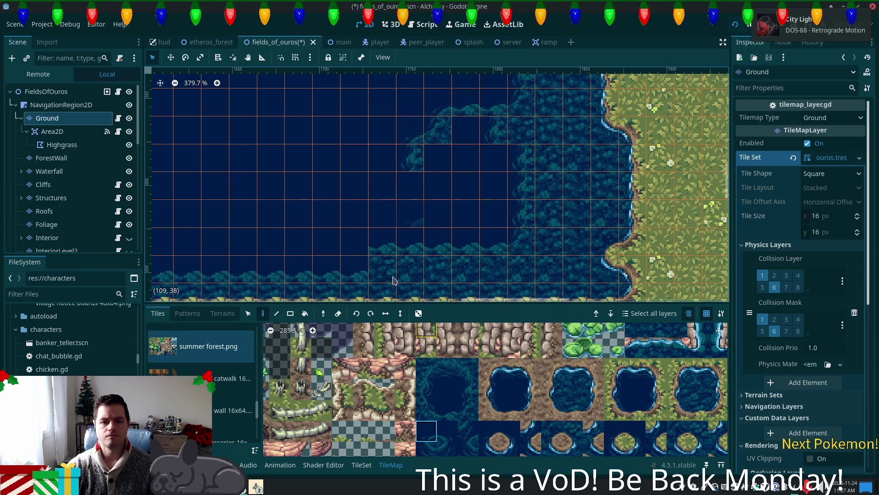
click(466, 396)
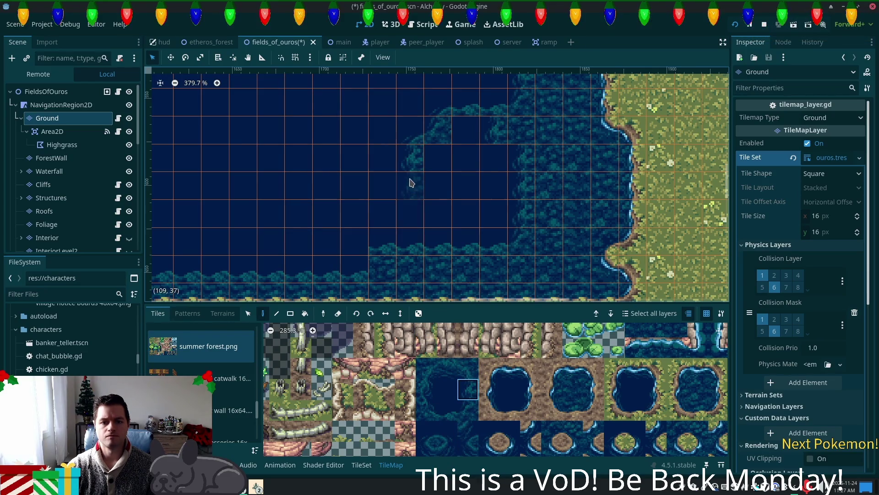
click(467, 410)
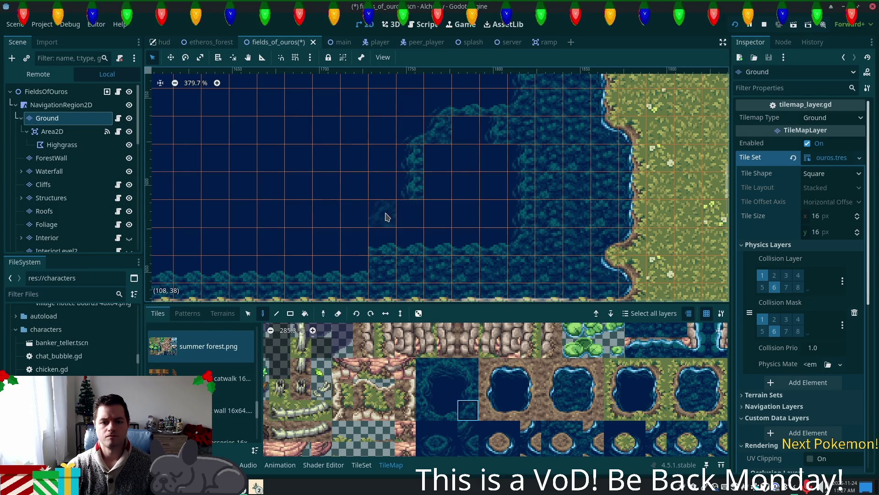
click(426, 431)
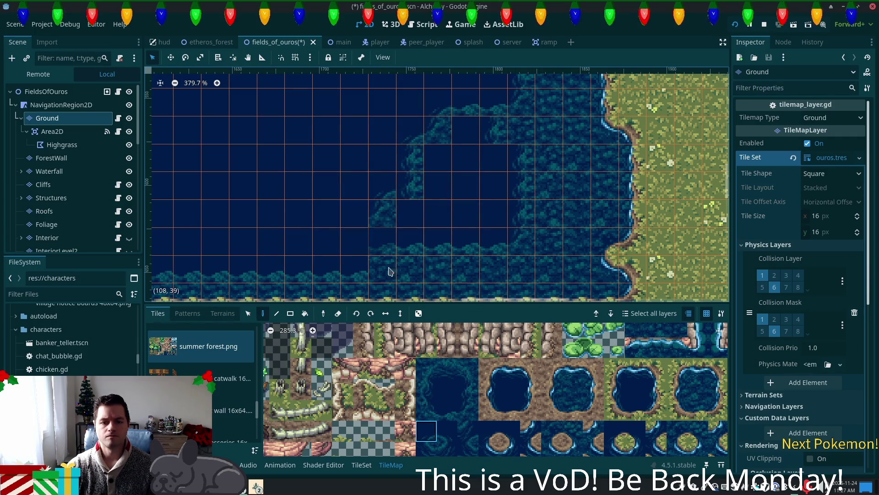
click(468, 390)
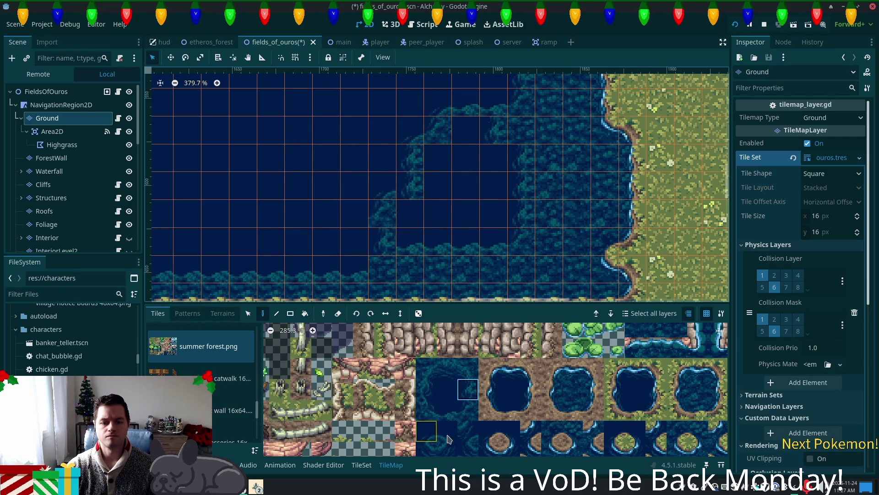
mouse_move(467, 389)
mouse_down()
mouse_move(468, 410)
mouse_move(447, 410)
mouse_up()
click(397, 255)
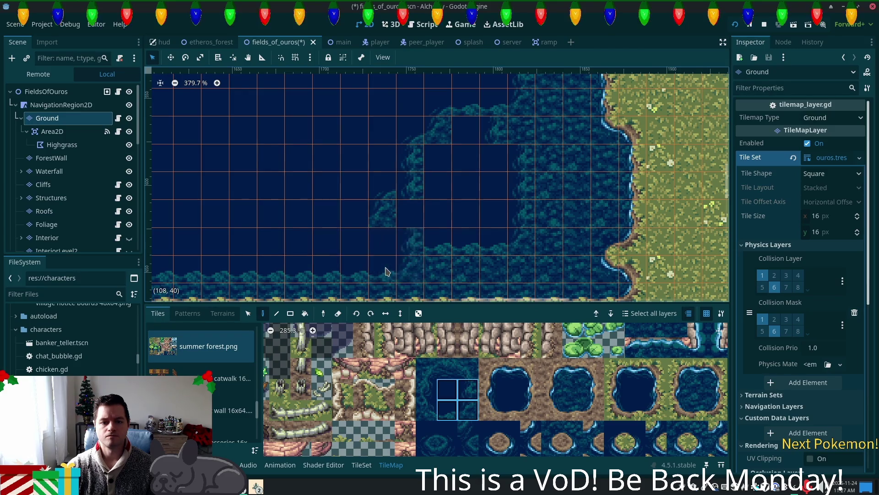
click(468, 410)
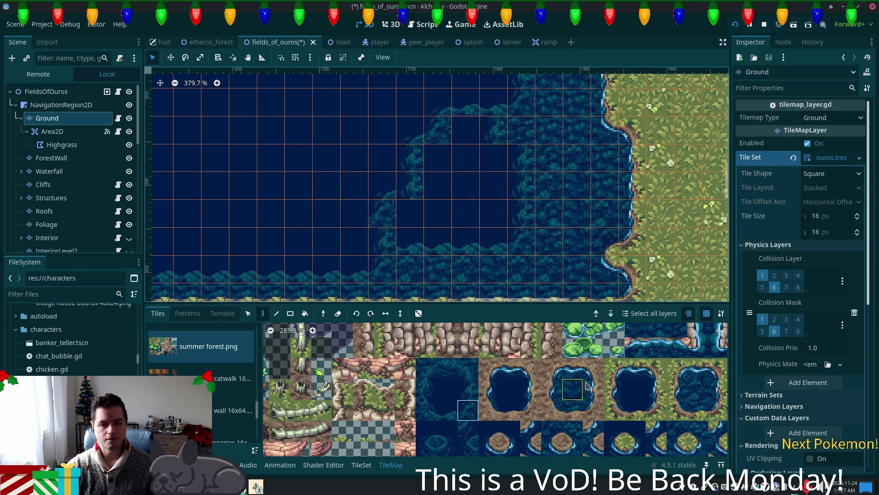
Step: Pick another summer water tile, then move to terrain painting in the Terrains tab
scroll(600, 362, down, 2)
scroll(579, 381, down, 1)
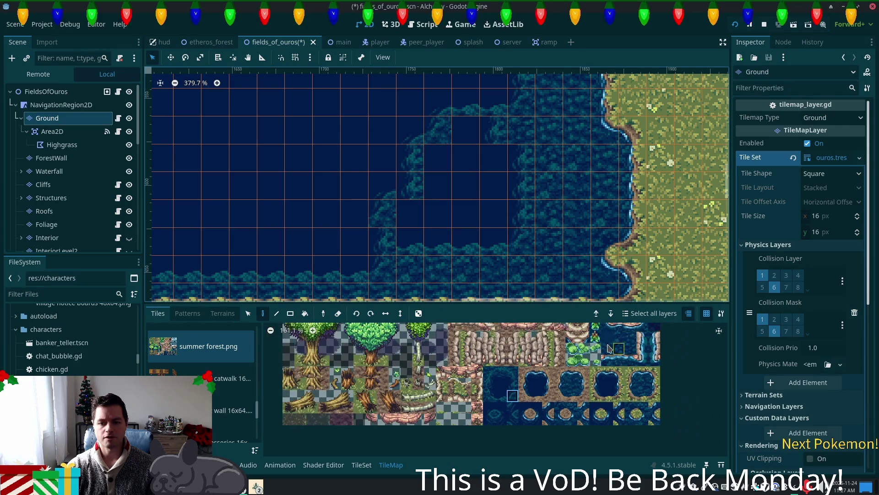
click(629, 348)
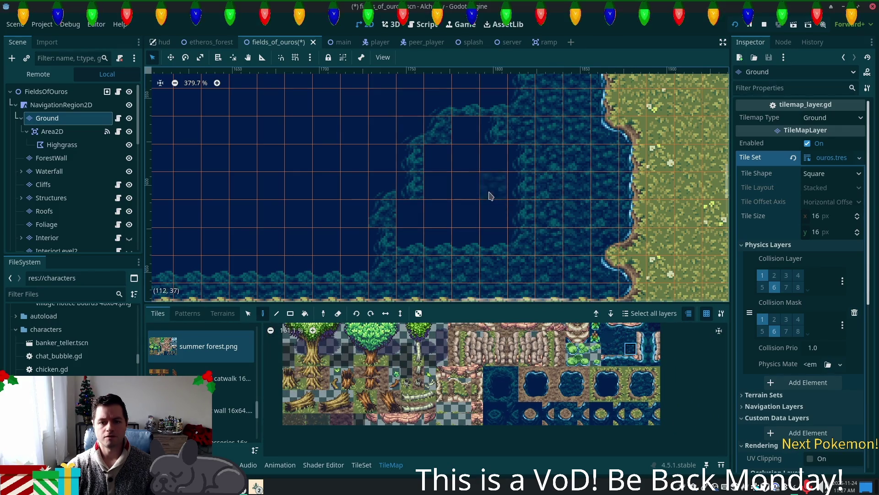
click(223, 313)
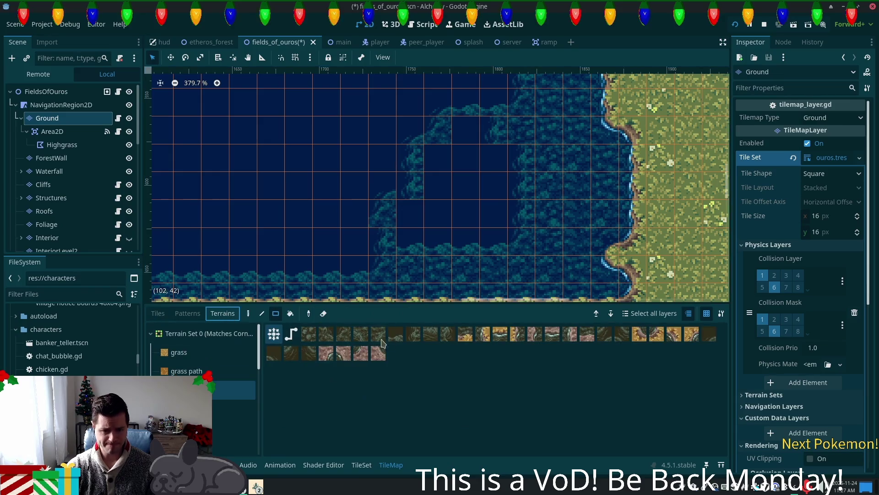
Step: Rectangle-fill the open-water hole and left columns with summer water terrain, then return to Tiles
scroll(259, 353, down, 5)
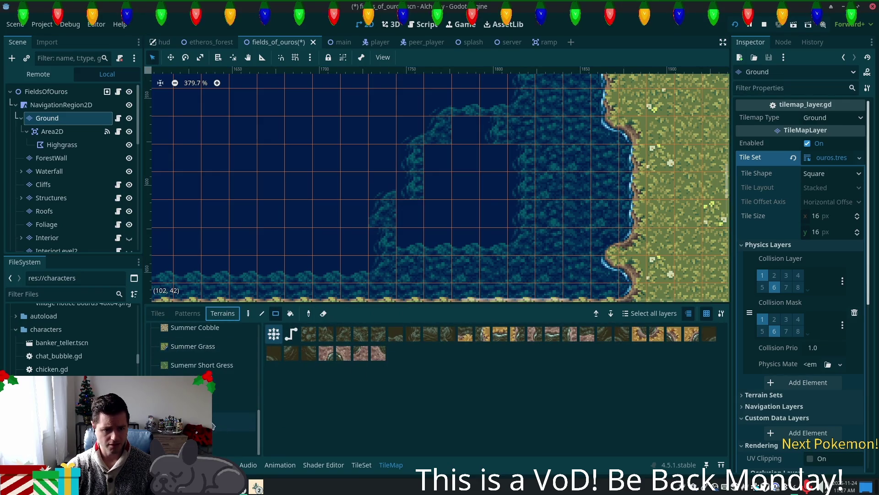
click(234, 422)
click(309, 334)
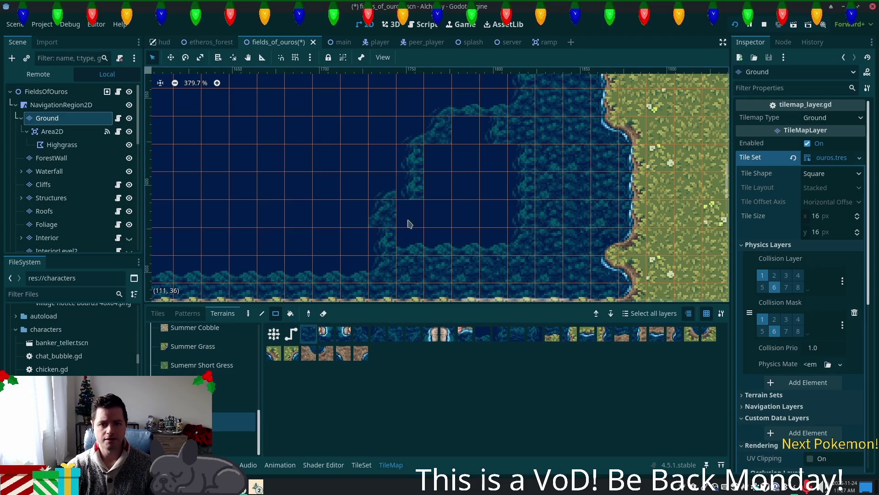
mouse_move(466, 131)
mouse_down()
mouse_move(469, 167)
mouse_move(529, 236)
mouse_up()
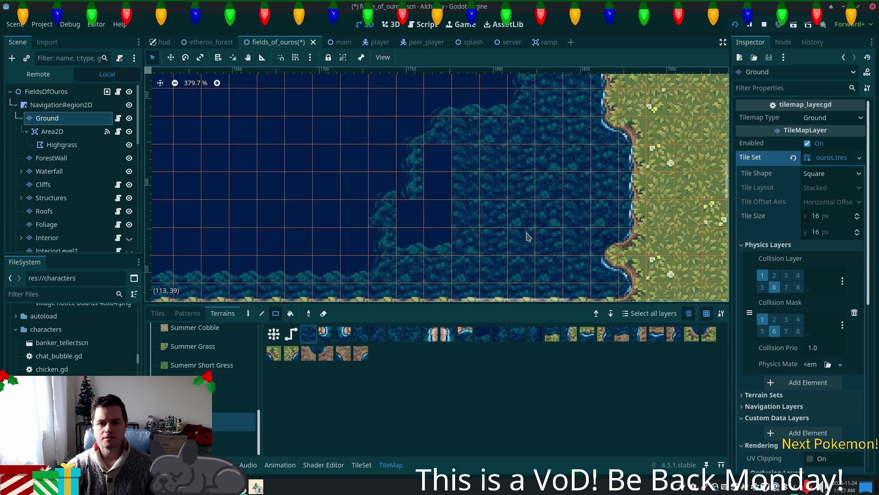
drag(441, 164, 433, 256)
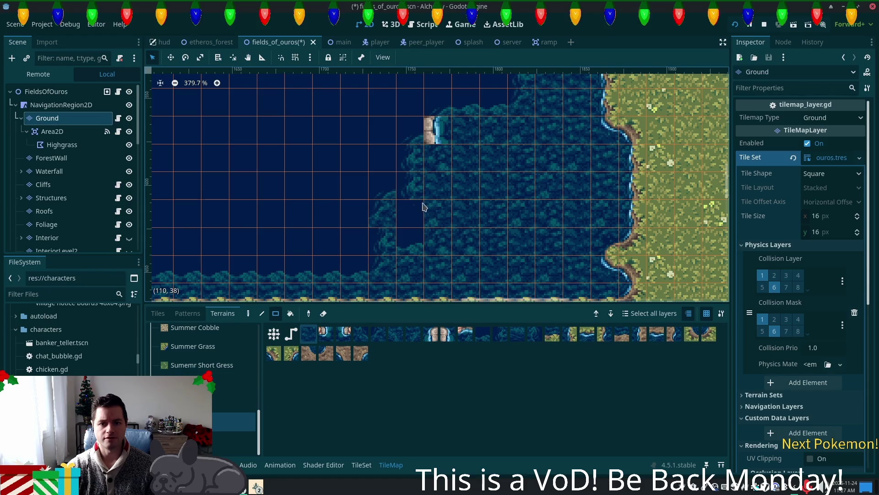
drag(420, 206, 420, 253)
mouse_move(371, 201)
mouse_down()
mouse_move(531, 253)
mouse_move(474, 241)
mouse_up()
drag(382, 213, 506, 249)
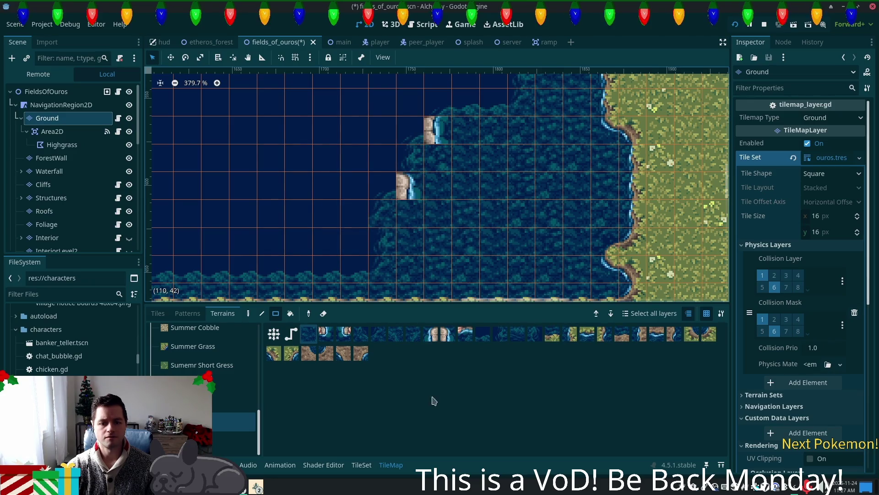
click(158, 313)
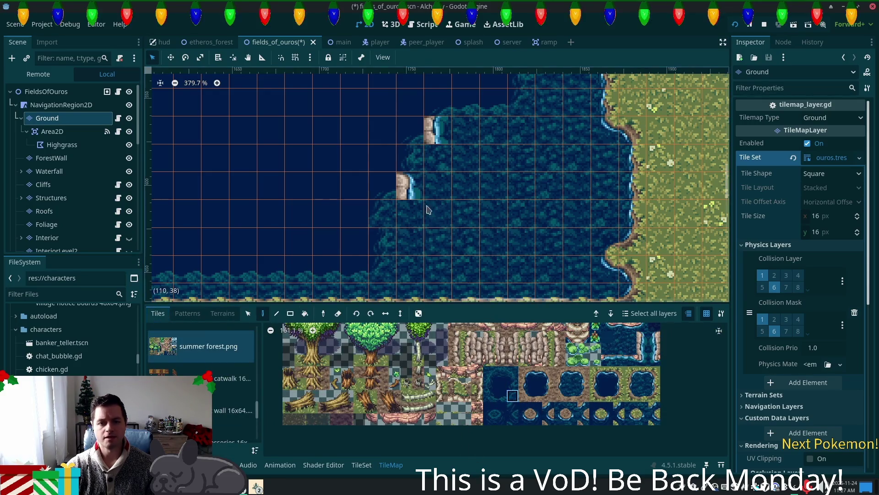
scroll(449, 206, up, 5)
scroll(449, 206, right, 2)
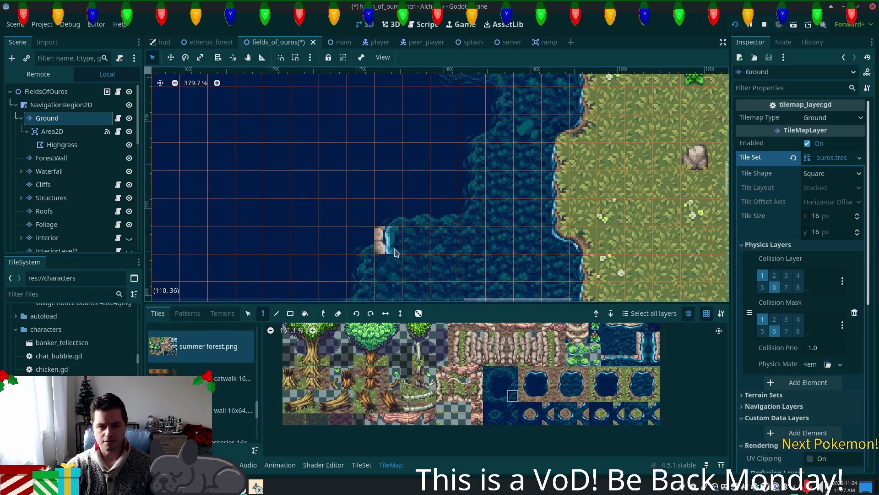
scroll(537, 272, down, 2)
scroll(527, 229, down, 2)
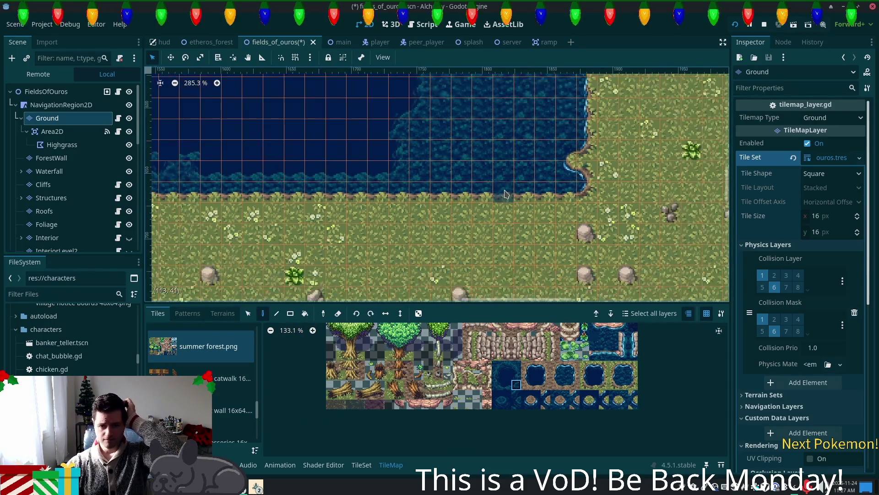
scroll(511, 181, down, 4)
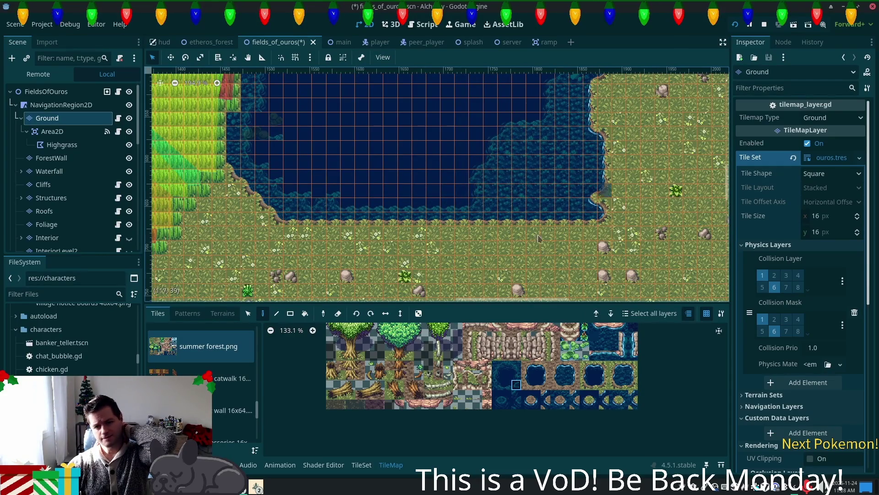
scroll(550, 220, up, 3)
scroll(485, 229, left, 3)
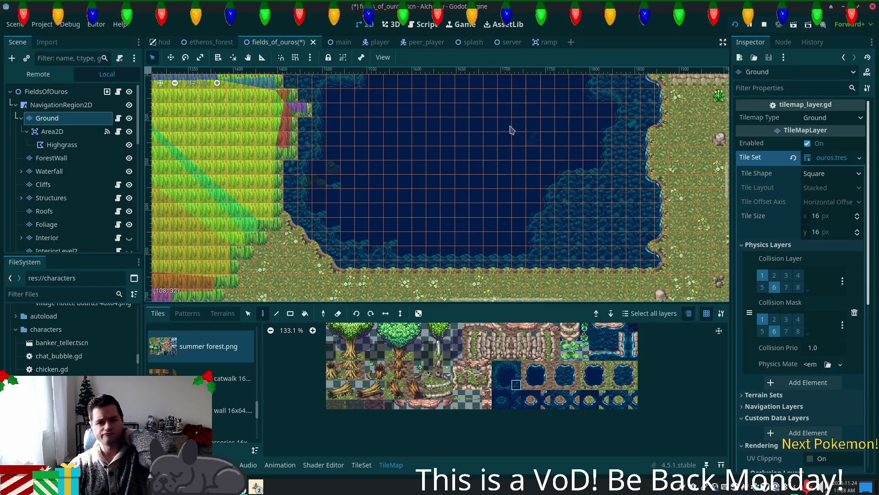
scroll(512, 130, down, 1)
scroll(456, 232, up, 5)
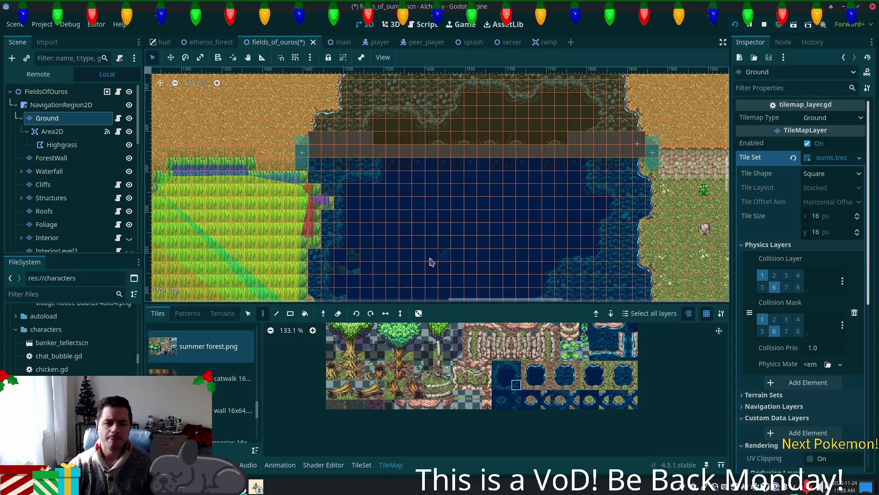
scroll(429, 256, up, 6)
drag(436, 245, 492, 116)
scroll(403, 213, down, 4)
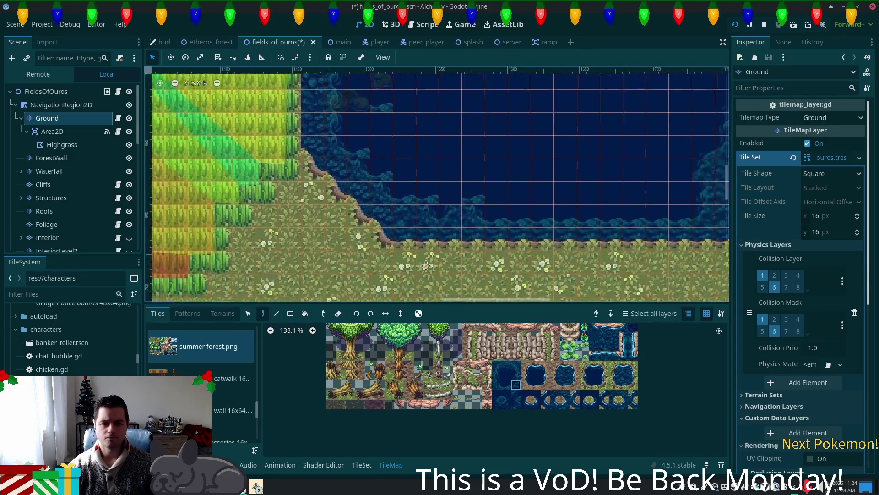
scroll(481, 180, right, 3)
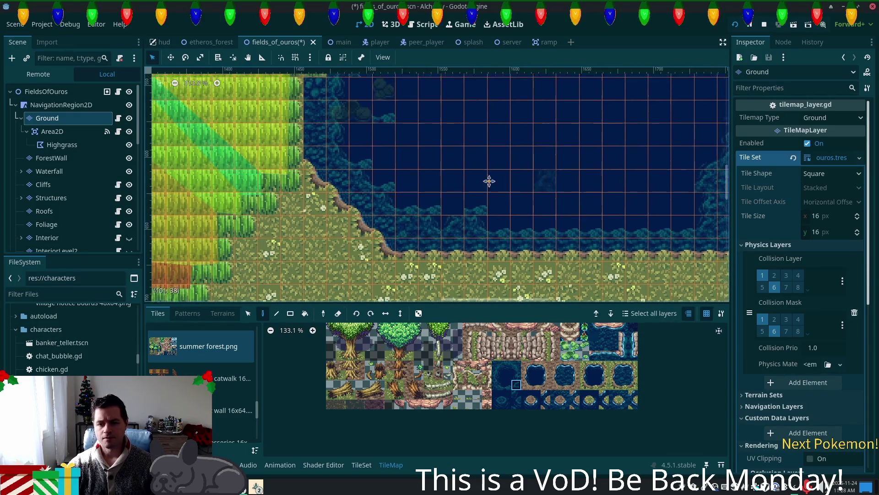
scroll(407, 147, down, 2)
scroll(407, 147, right, 3)
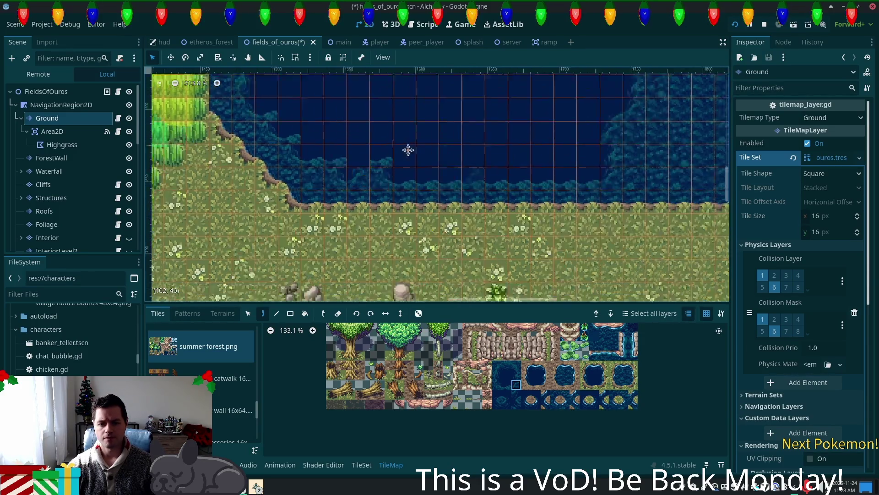
click(633, 387)
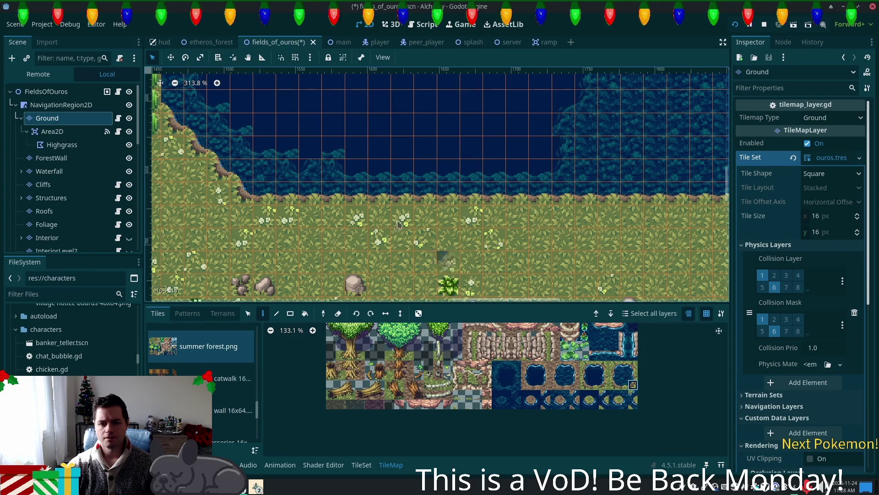
Step: Paint the outcrop's first shoreline and water-edge tiles on the southern shore
click(402, 193)
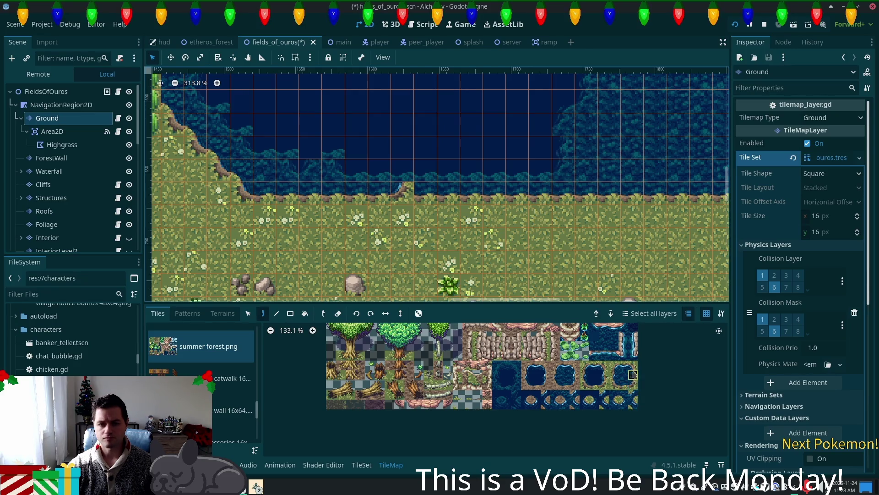
click(428, 169)
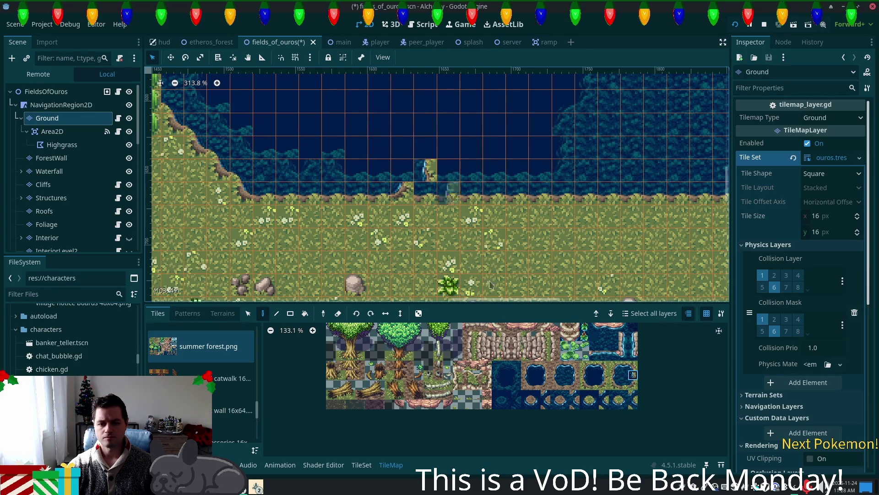
click(631, 386)
click(425, 193)
click(594, 403)
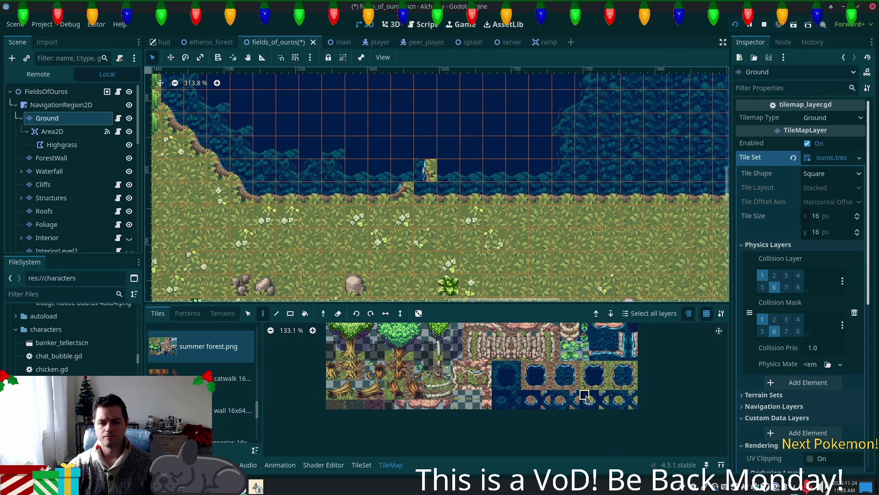
click(403, 170)
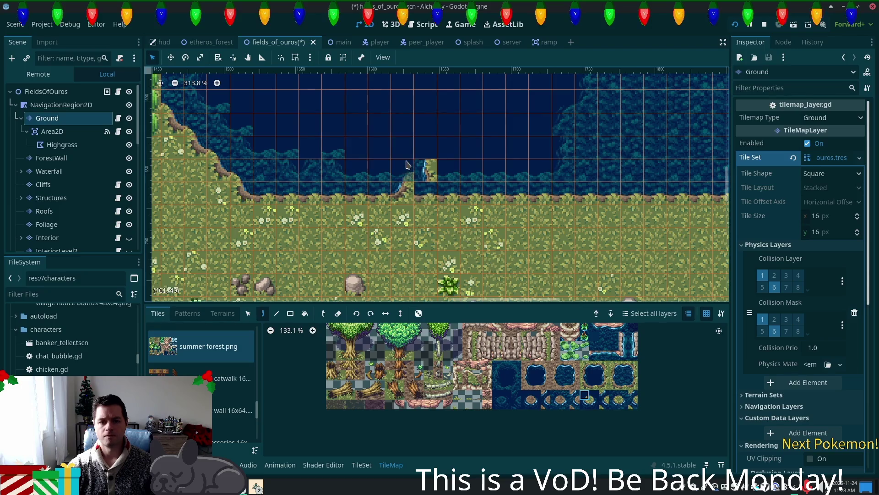
Step: Choose a different edge tile and paint cliff-edge water tiles onto the outcrop
click(622, 376)
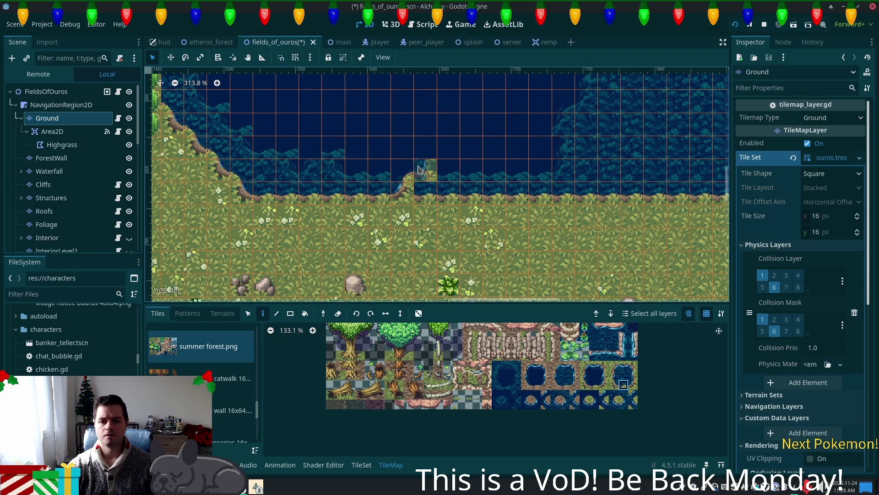
click(633, 385)
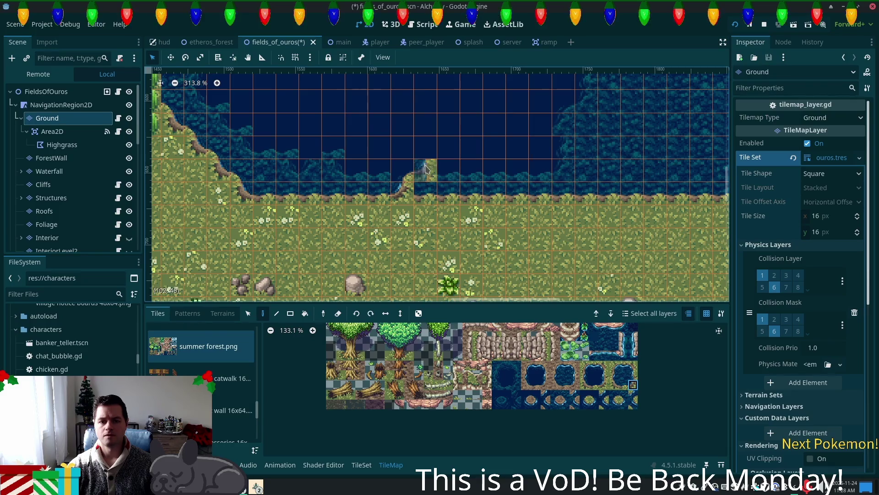
click(623, 384)
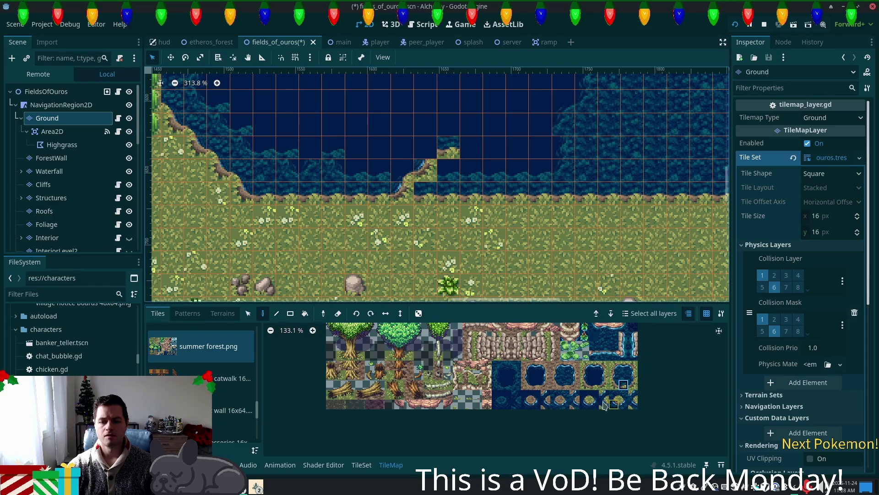
click(584, 395)
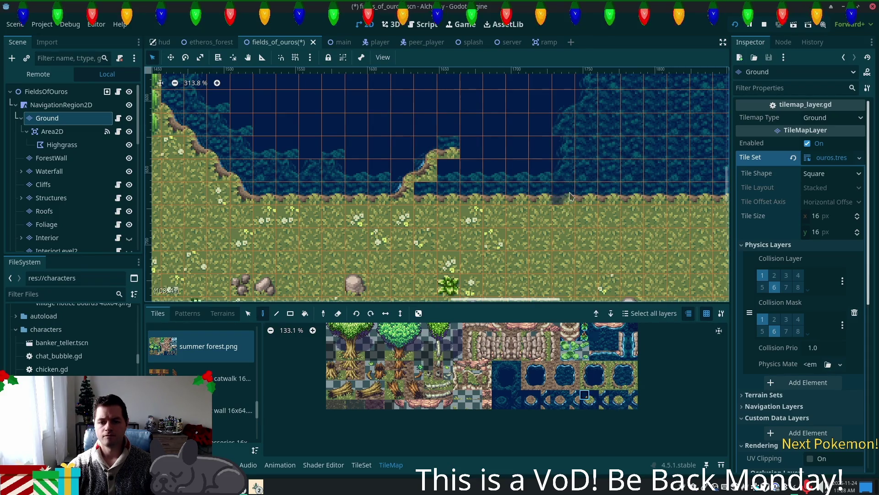
scroll(563, 192, up, 3)
drag(614, 398, 603, 384)
click(614, 395)
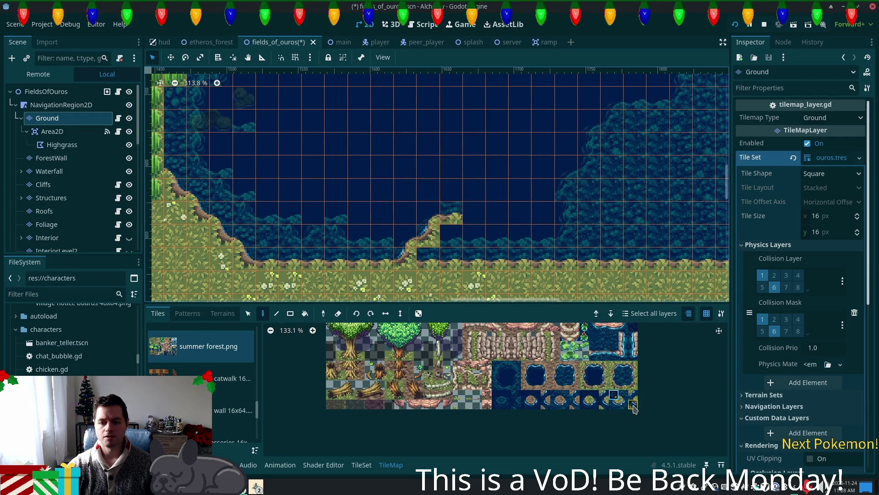
click(634, 399)
click(428, 211)
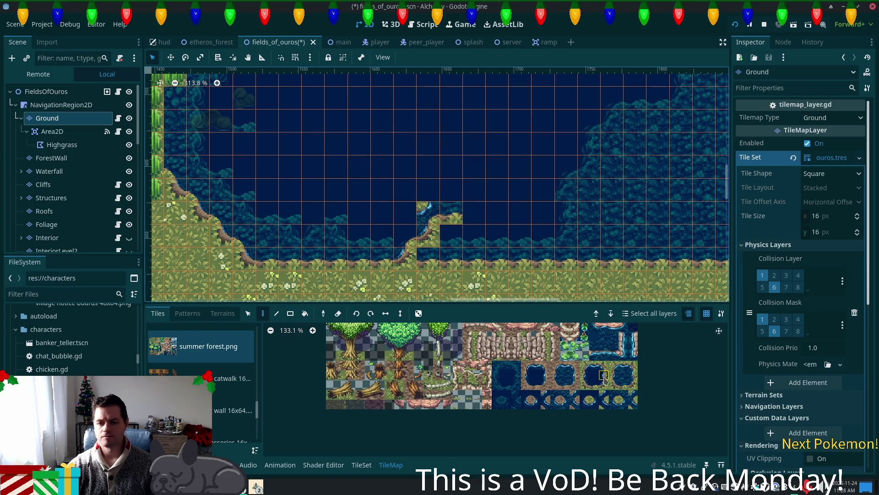
scroll(614, 377, up, 5)
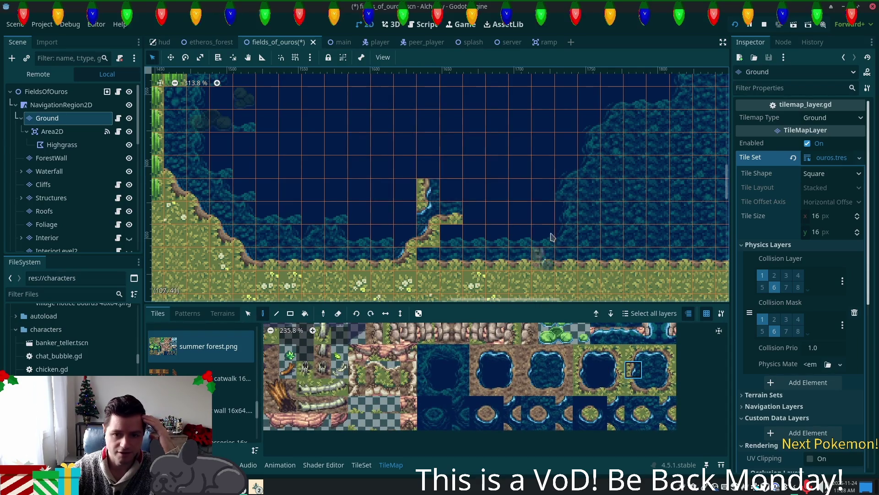
Step: Paint water-edge and grass-edge tiles stacking the peninsula upward into the lake
scroll(565, 297, up, 2)
click(634, 352)
click(437, 234)
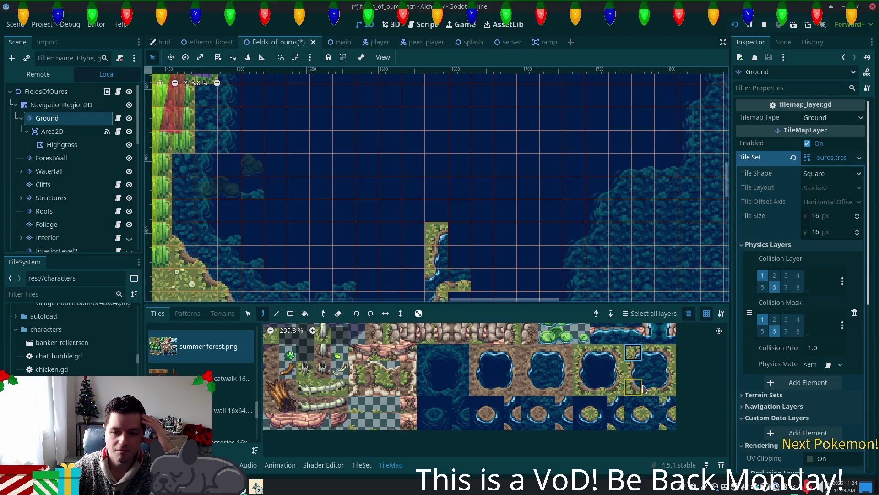
click(633, 369)
click(459, 211)
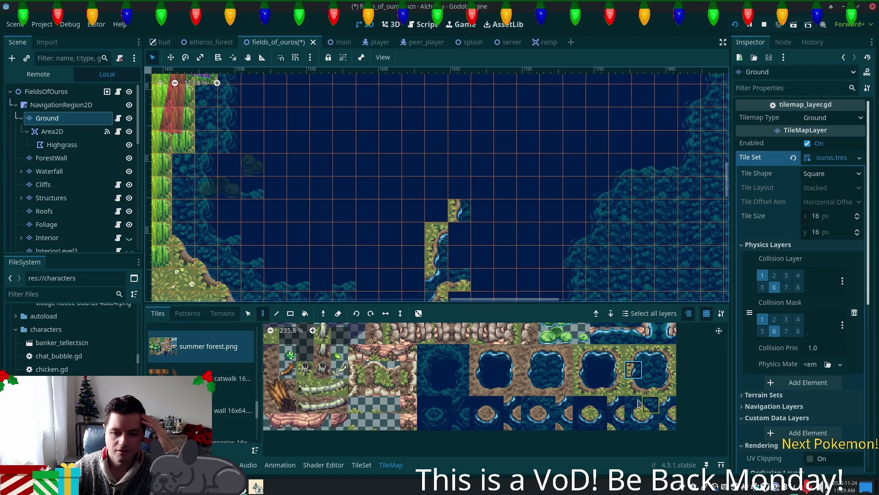
click(460, 233)
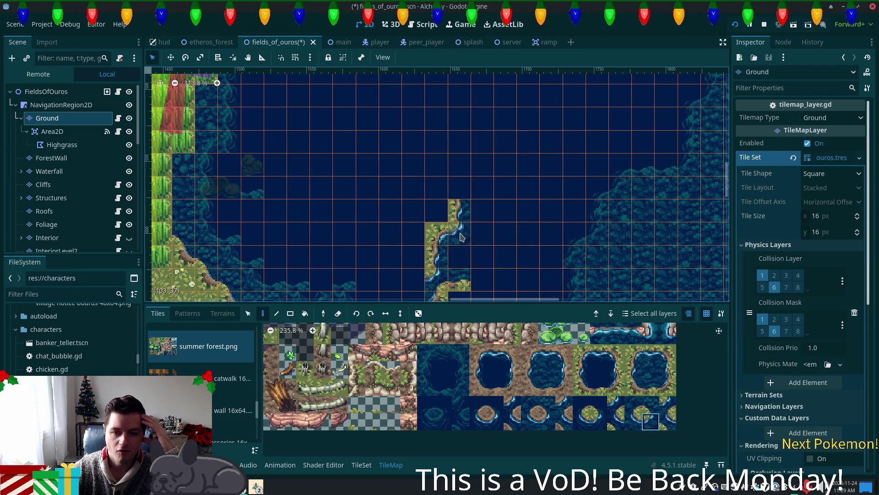
click(633, 387)
click(436, 187)
Step: Paint shore tiles at the peninsula's tip and pick corner shoreline tiles
drag(598, 387, 598, 404)
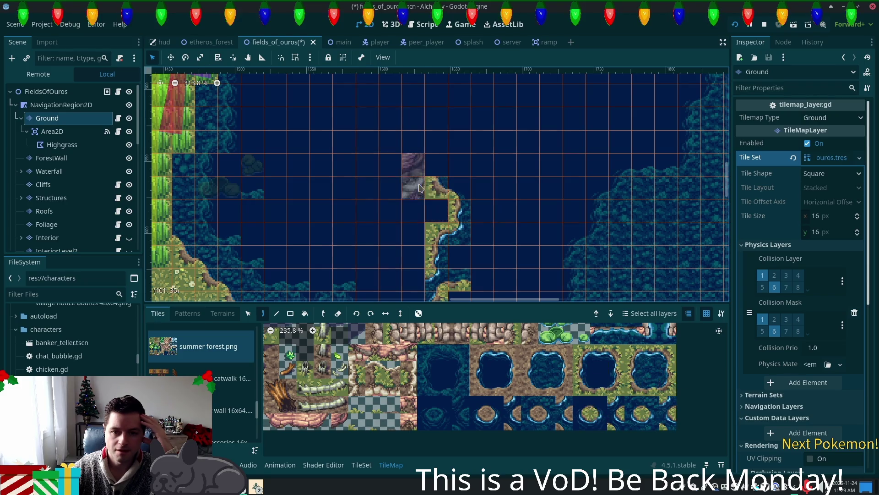
click(413, 165)
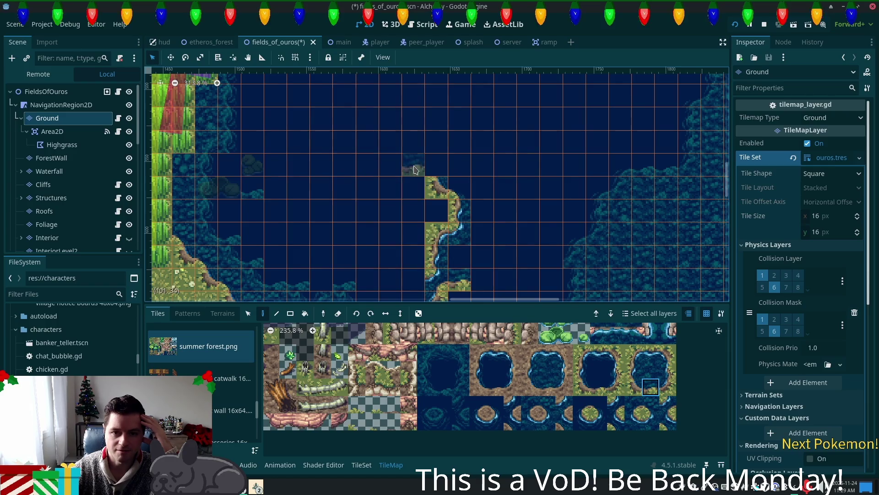
click(596, 410)
click(436, 165)
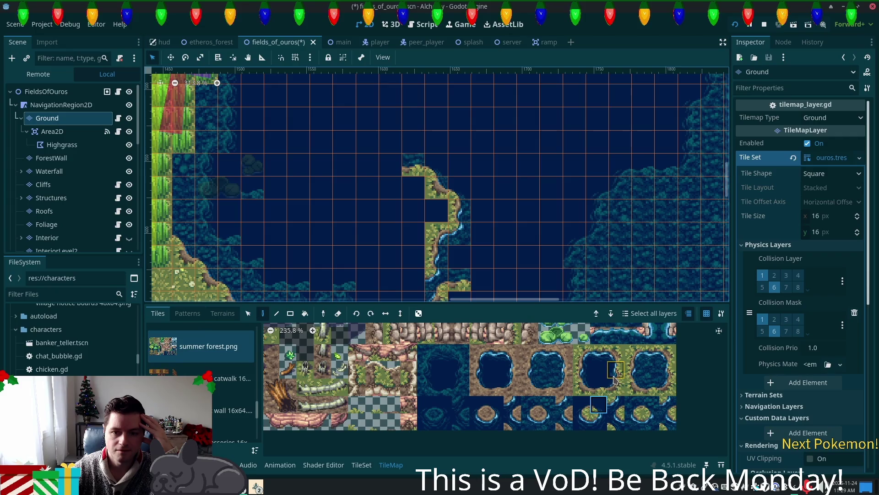
click(580, 370)
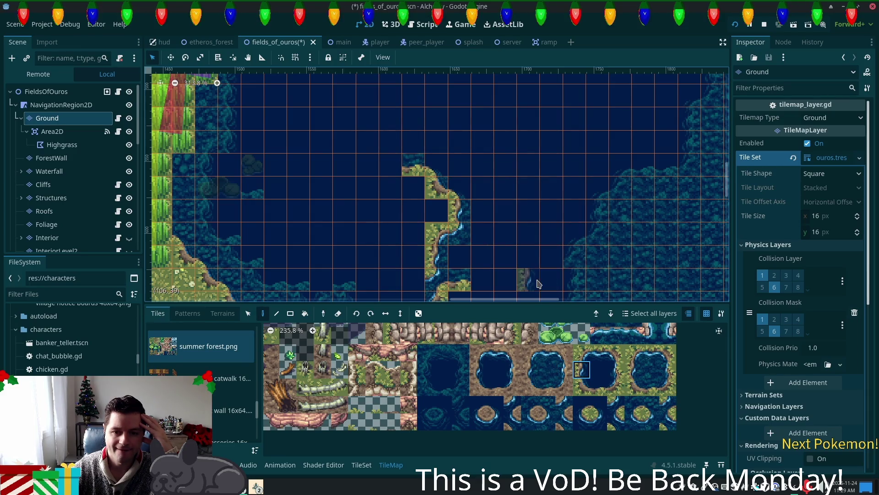
scroll(515, 212, down, 3)
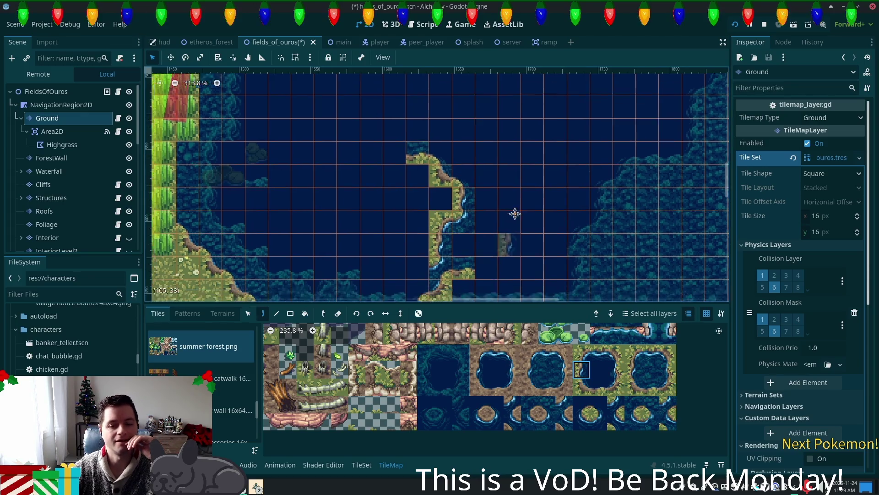
scroll(550, 229, up, 2)
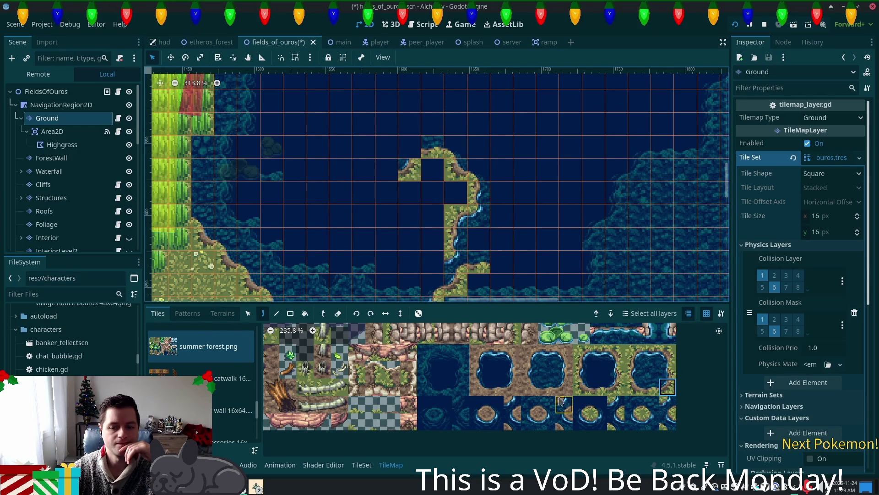
click(582, 404)
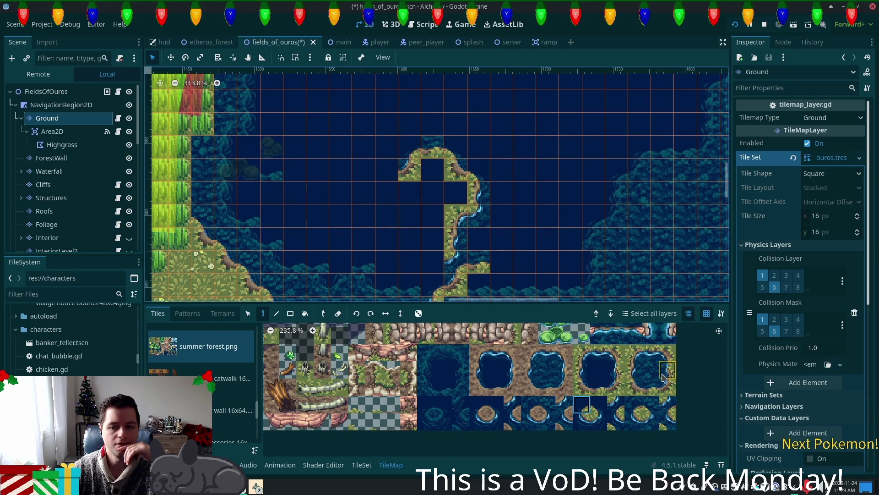
click(635, 411)
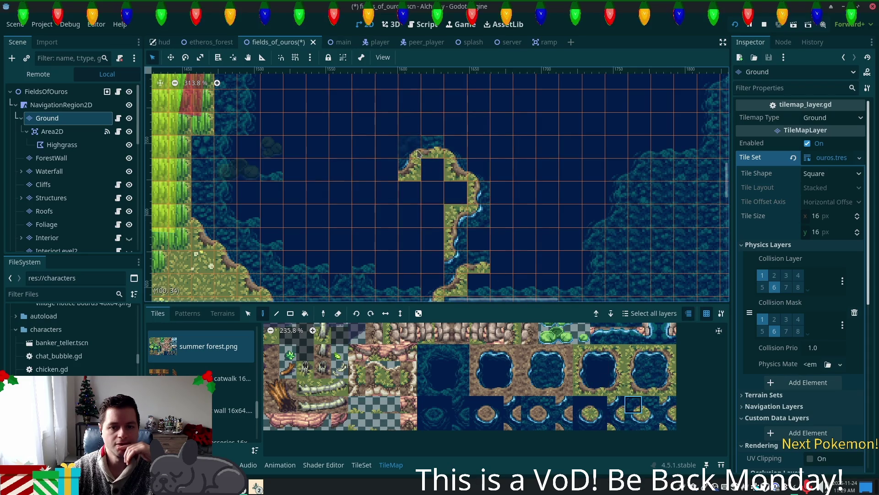
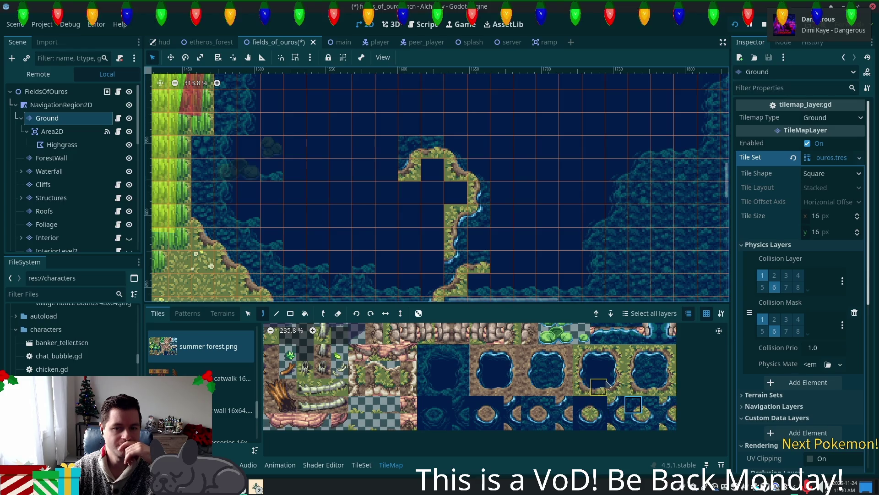
Step: Paint shore tiles from summer forest.png along the island's left edge
click(478, 198)
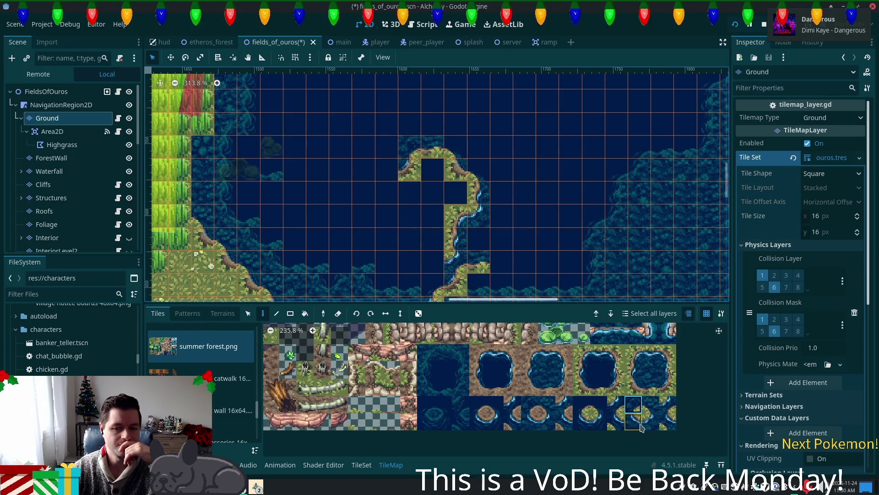
click(590, 413)
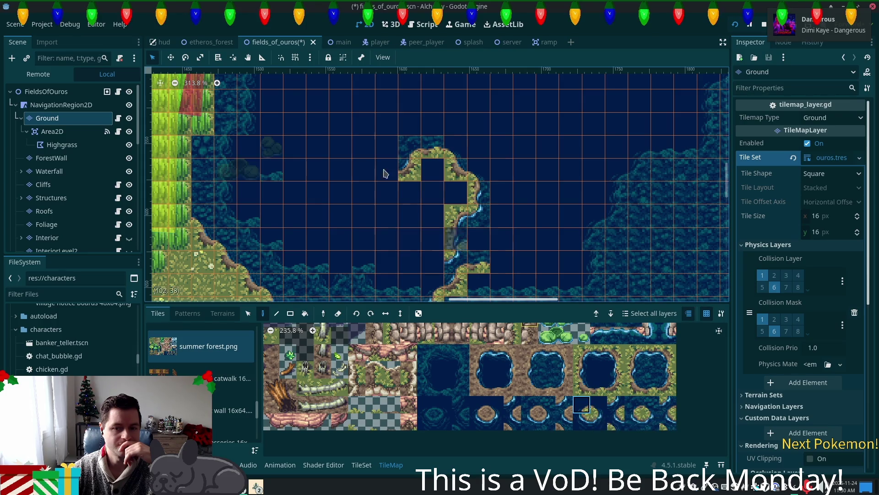
click(599, 387)
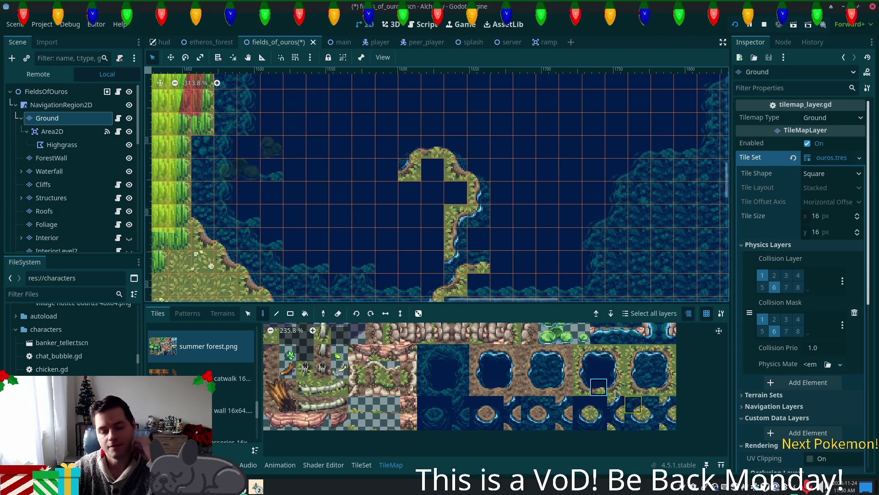
click(616, 370)
click(391, 192)
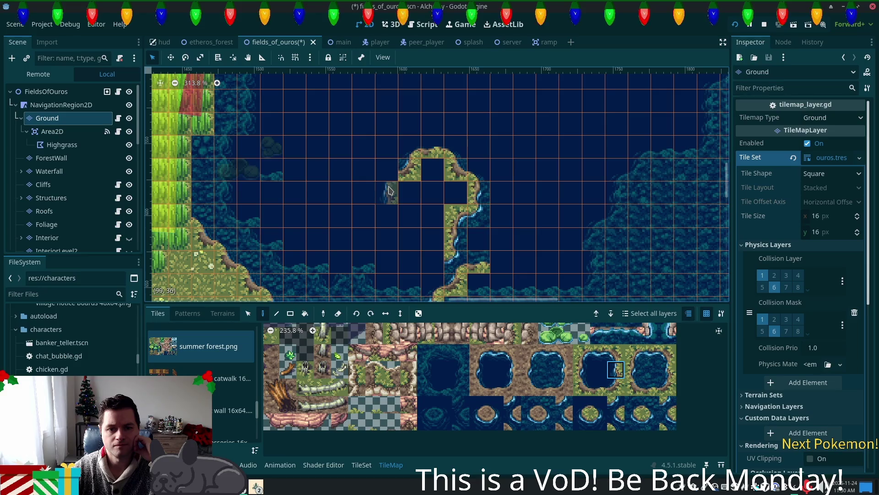
click(601, 424)
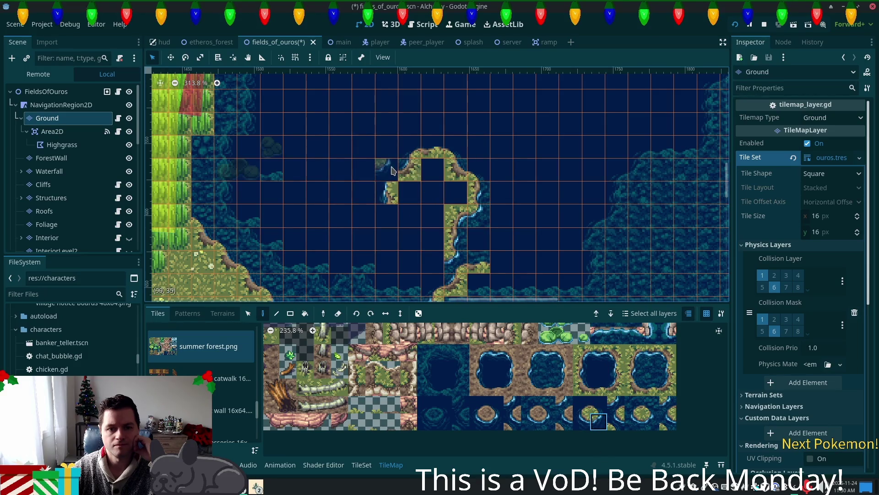
click(582, 404)
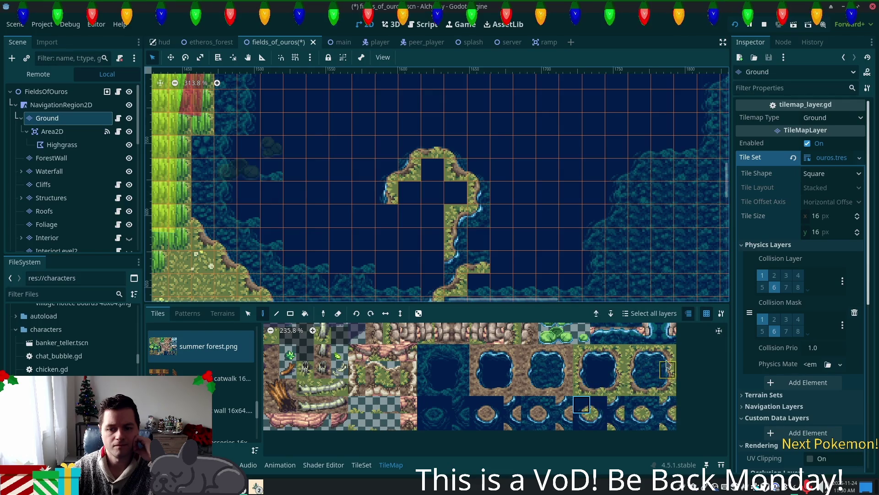
Step: Add grass-over-water edge tiles and a curved grass corner to close the island's outline
ctrl+click(482, 278)
click(668, 353)
click(410, 216)
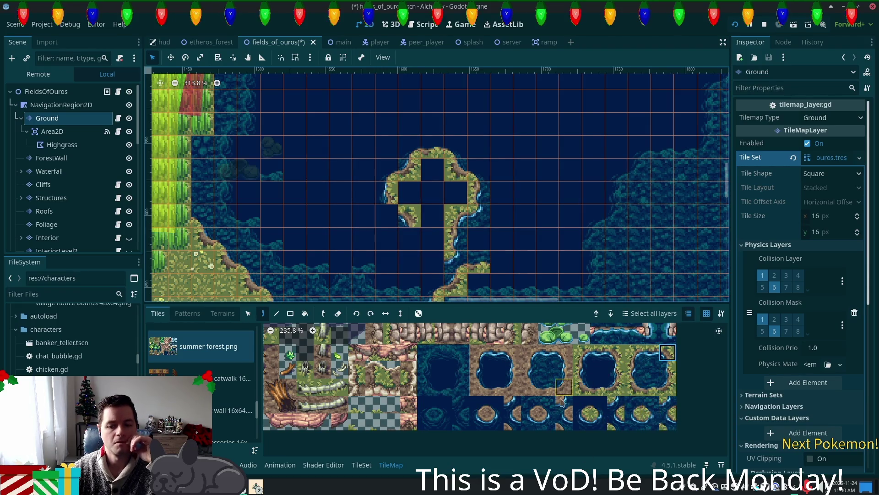
click(584, 428)
click(389, 213)
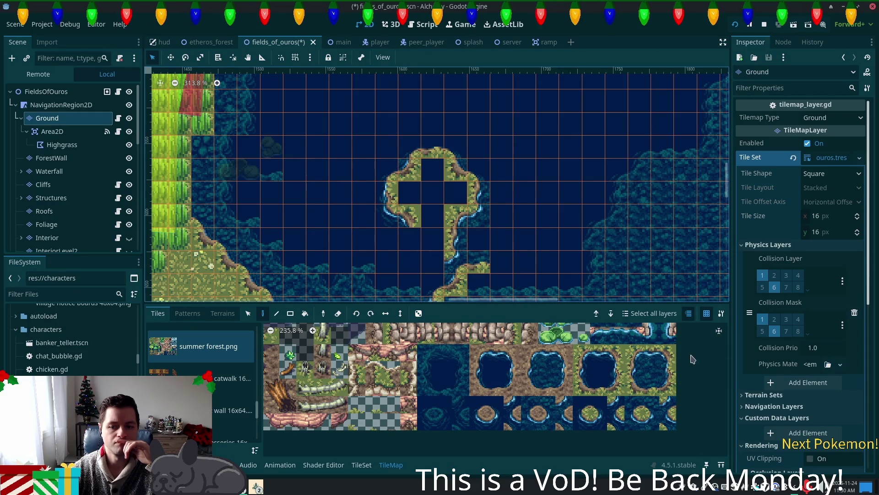
click(435, 239)
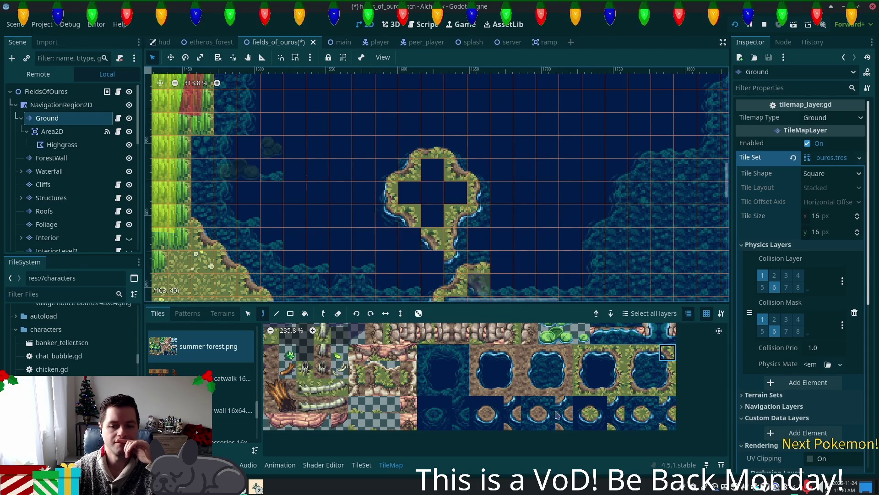
click(637, 424)
click(411, 238)
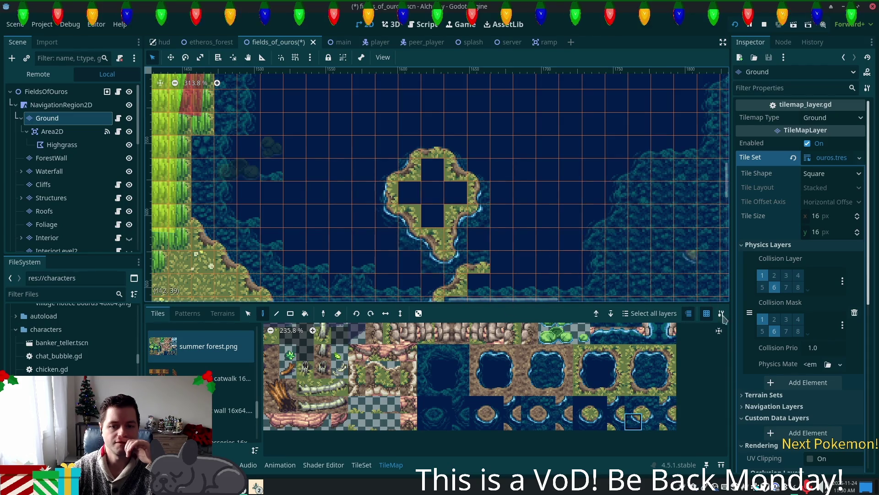
scroll(284, 385, up, 5)
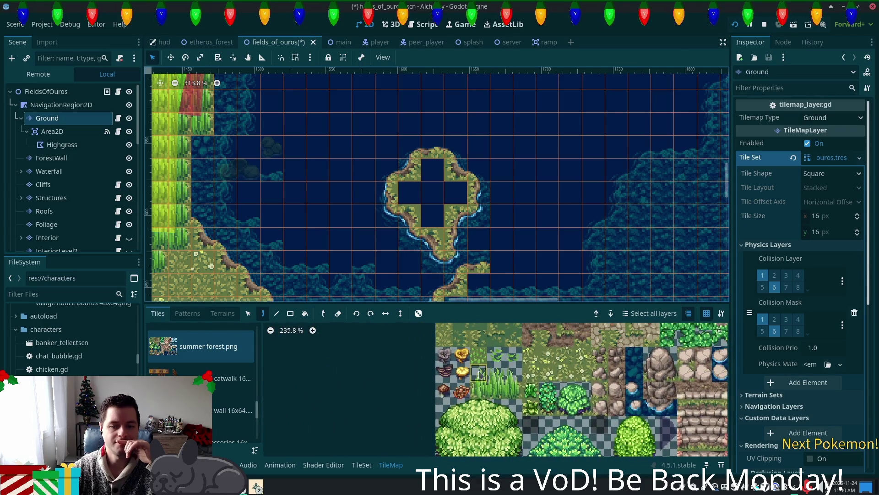
Step: Fill the island's empty hole cells using a two-tile grass patch and neighbouring grass tiles
scroll(477, 374, up, 3)
drag(467, 371, 462, 354)
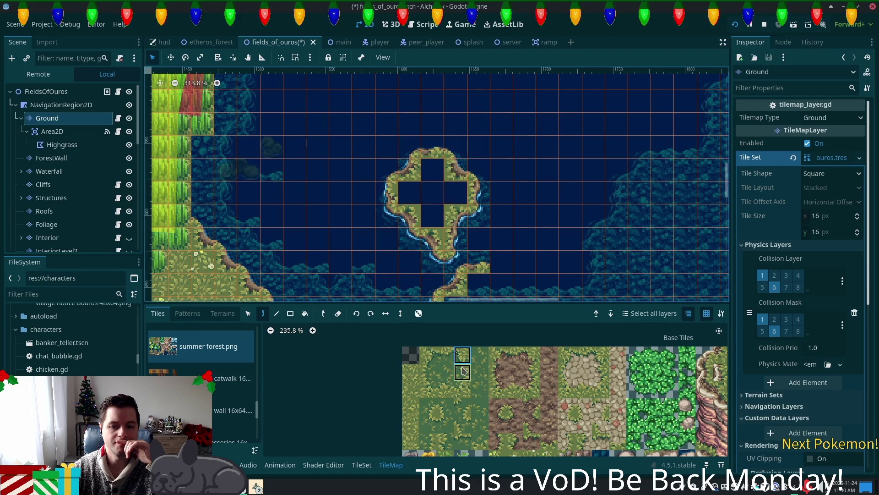
click(455, 192)
click(462, 389)
click(445, 388)
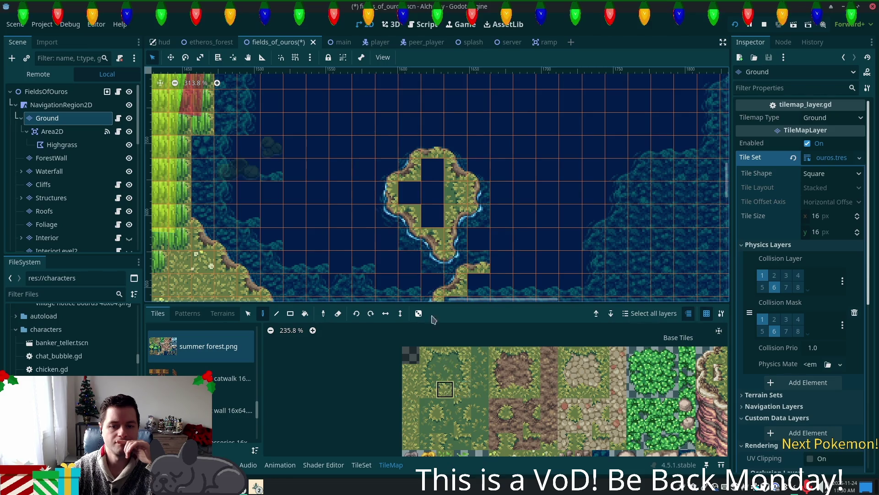
click(438, 220)
click(428, 372)
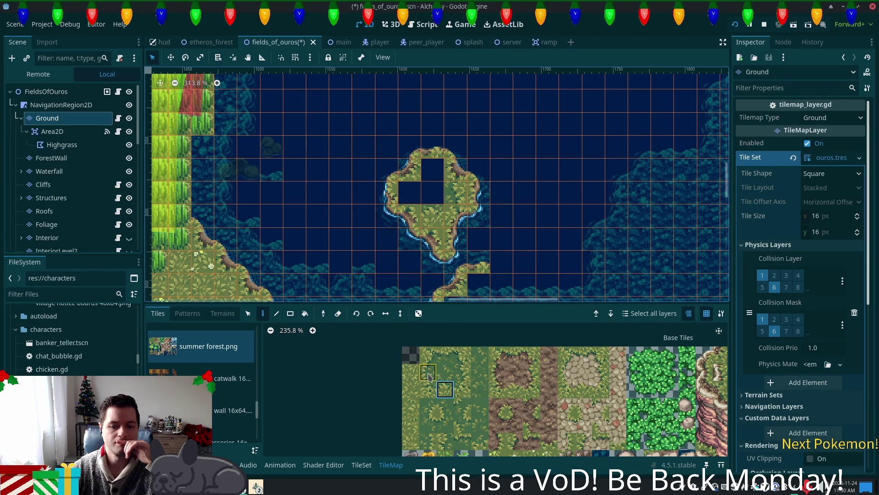
click(410, 192)
Step: Paint grass into the island's top and centre cells
click(443, 357)
click(432, 169)
click(445, 372)
click(436, 187)
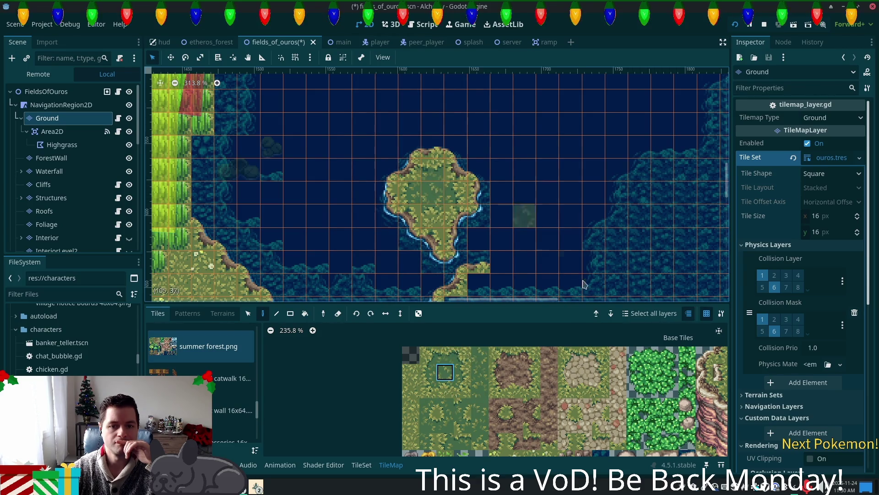
mouse_move(582, 288)
mouse_down()
mouse_move(571, 219)
mouse_move(555, 254)
mouse_up()
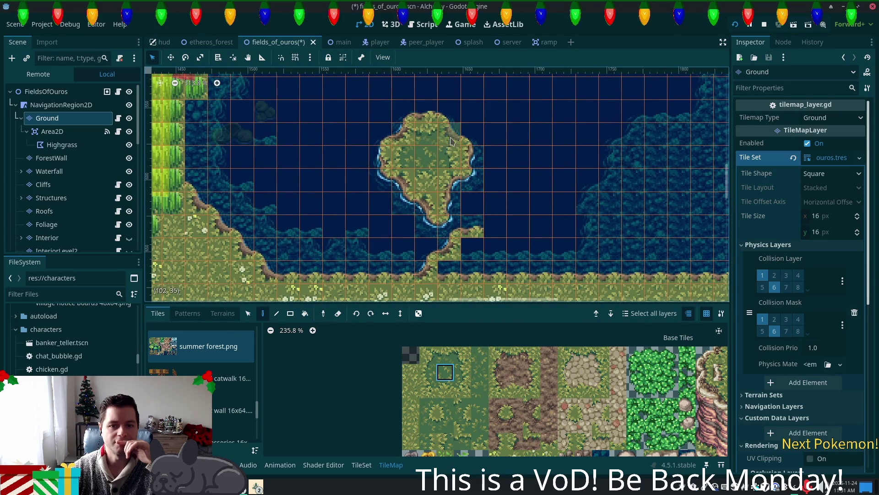
scroll(504, 399, down, 10)
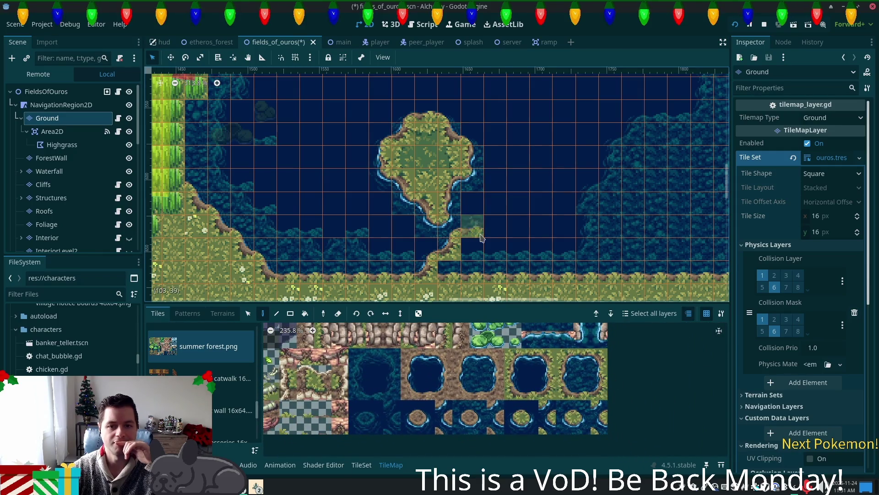
Step: Pick a water tile from the atlas and paint a shallow-water cell right of the island
scroll(333, 347, up, 10)
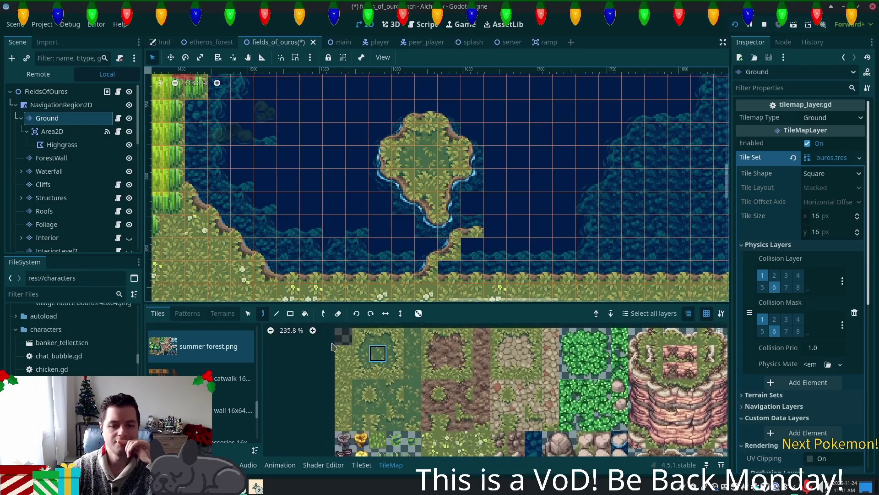
scroll(604, 402, down, 2)
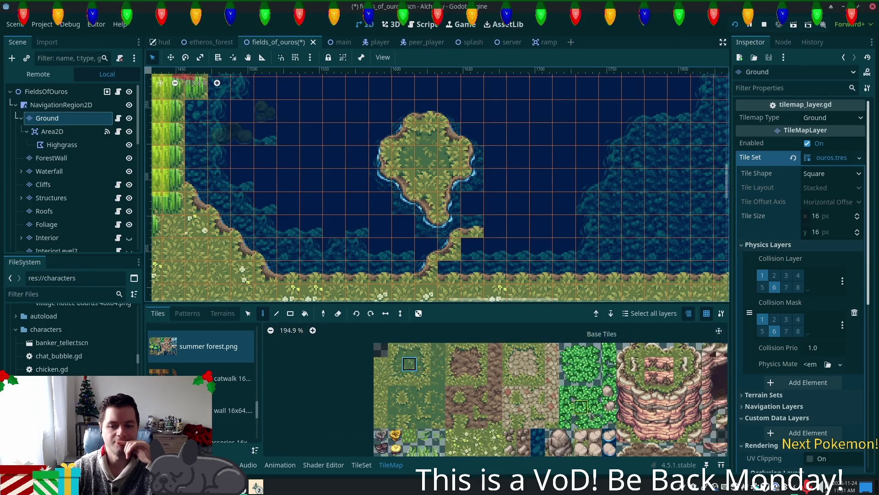
mouse_move(663, 393)
mouse_down()
mouse_move(503, 380)
mouse_move(447, 365)
mouse_move(457, 365)
mouse_up()
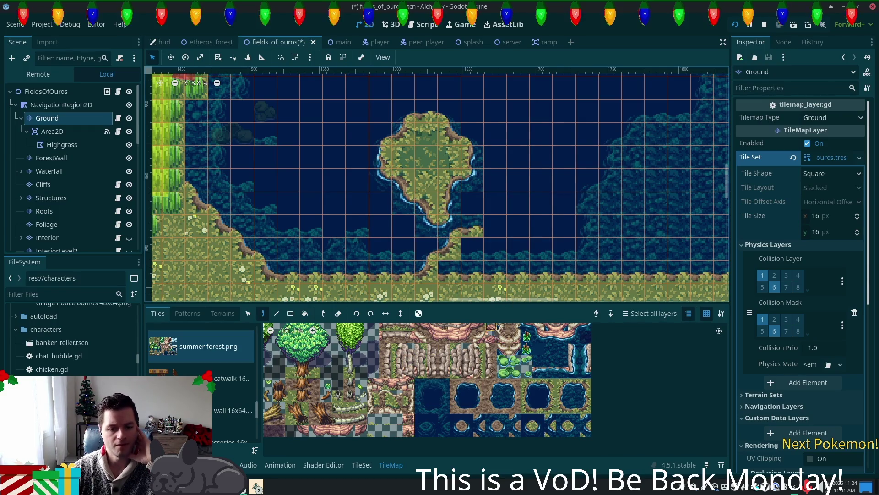
click(528, 384)
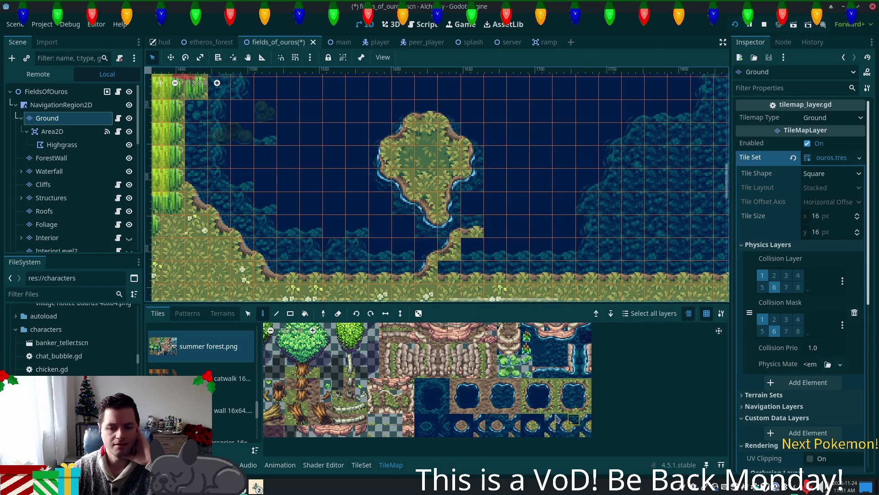
click(420, 387)
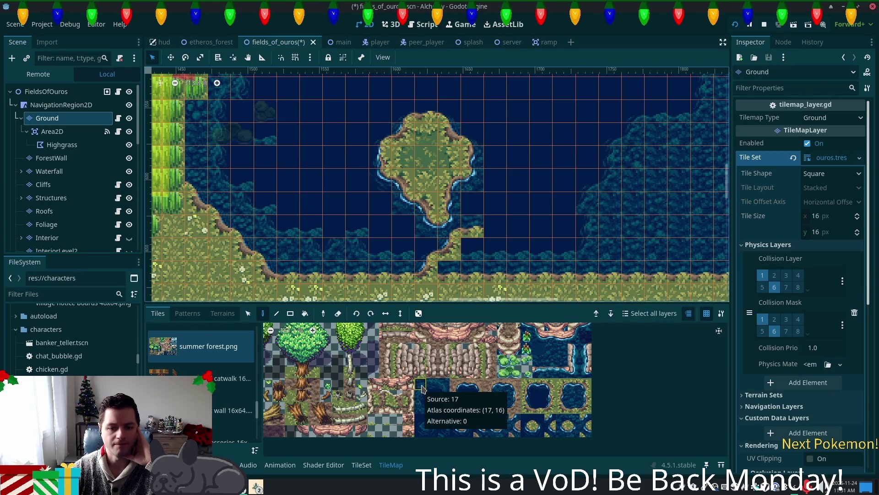
click(469, 176)
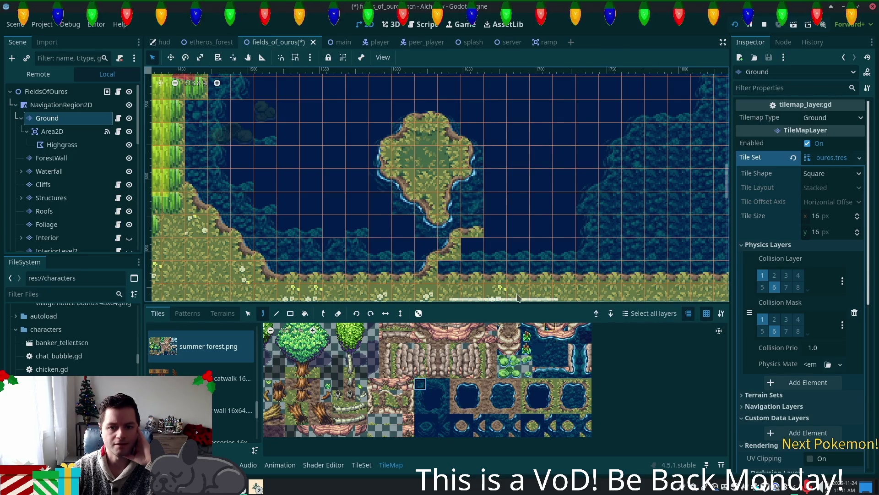
ctrl+click(502, 225)
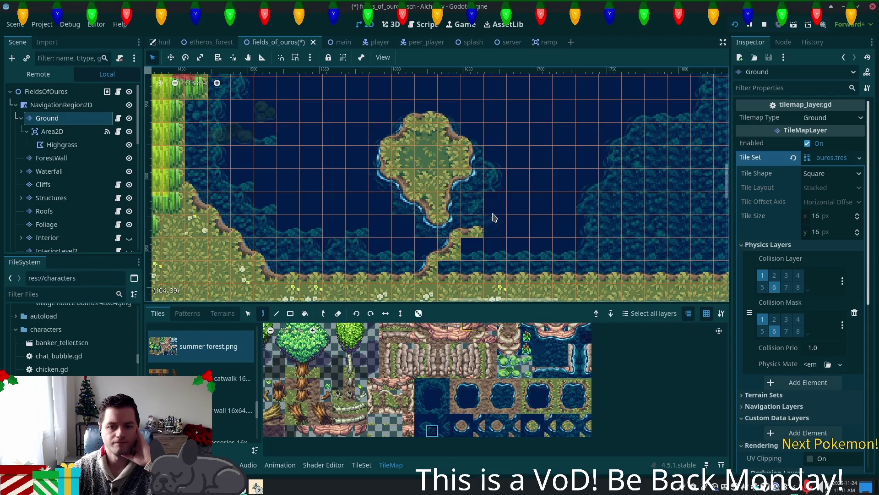
scroll(488, 378, up, 4)
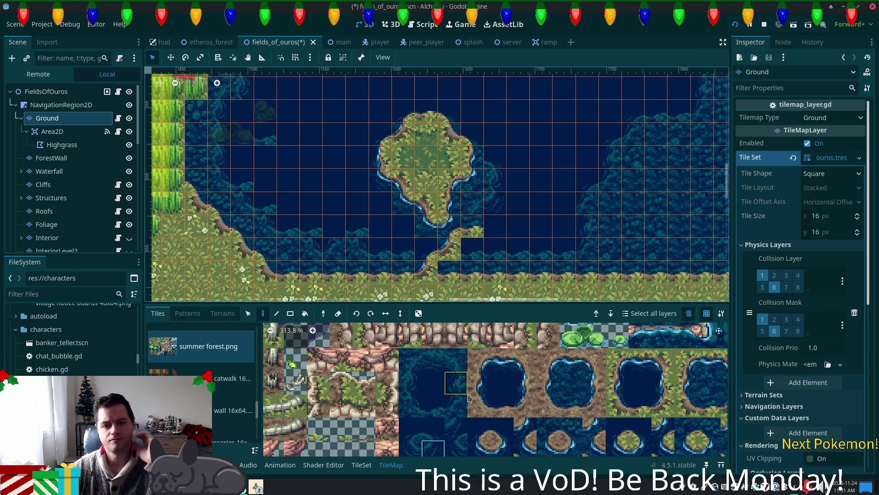
Step: Replace grass near the bridge with pond-centre water and paint water-edge and grass-edge tiles along the inlet
click(418, 400)
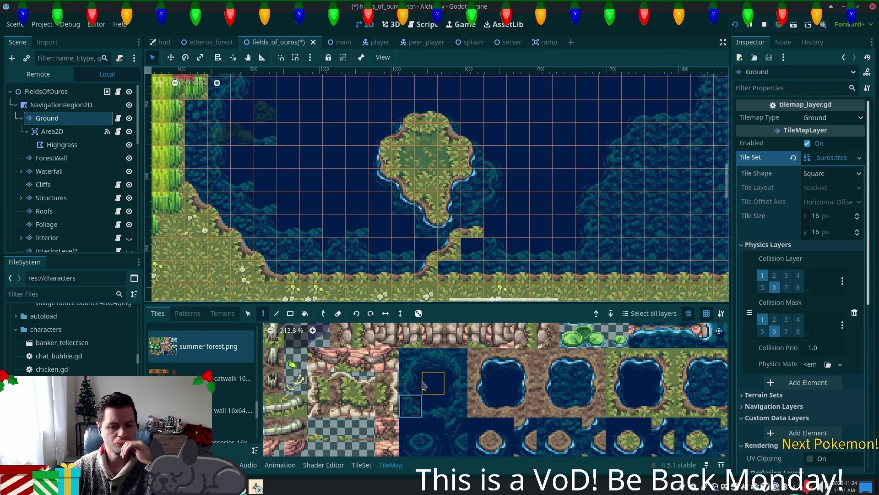
click(571, 382)
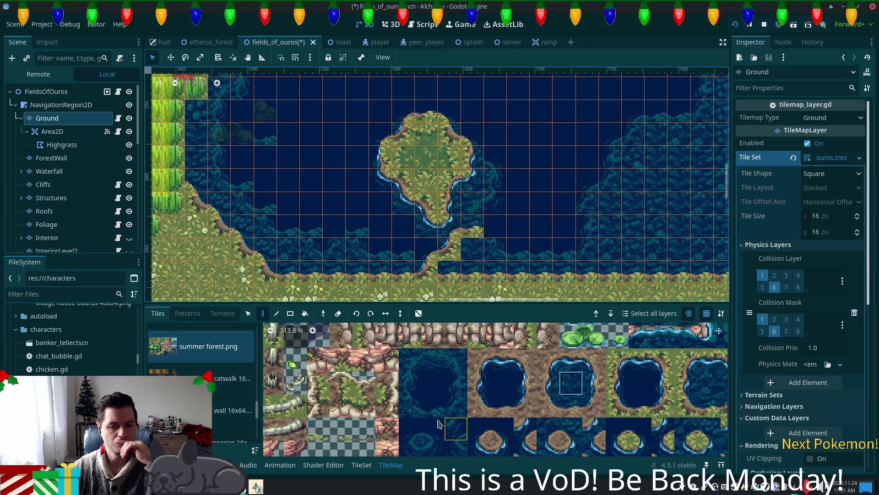
click(403, 383)
click(472, 226)
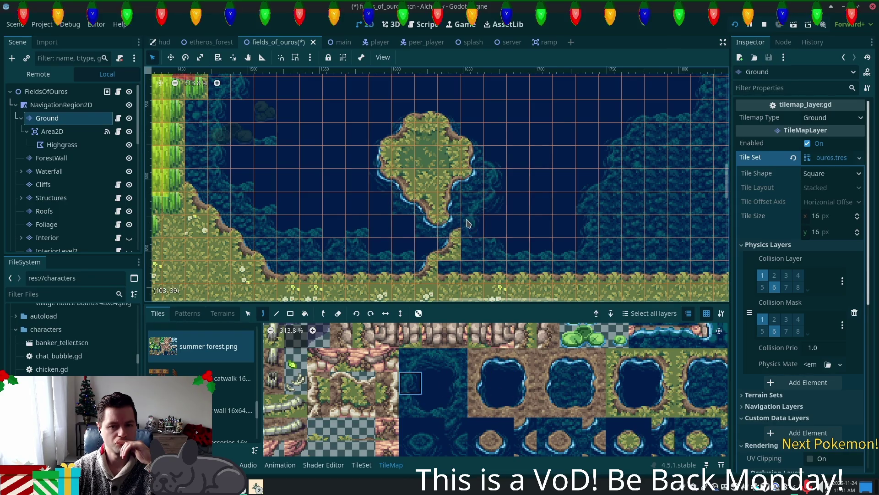
click(709, 382)
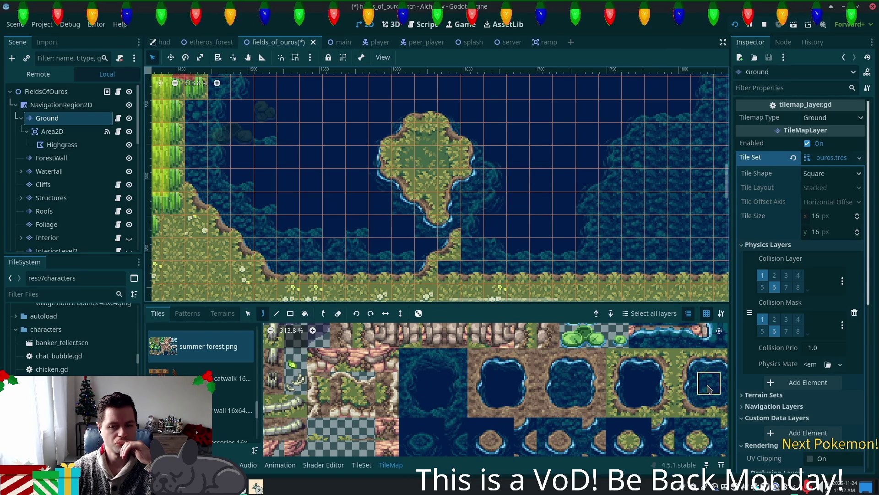
click(452, 252)
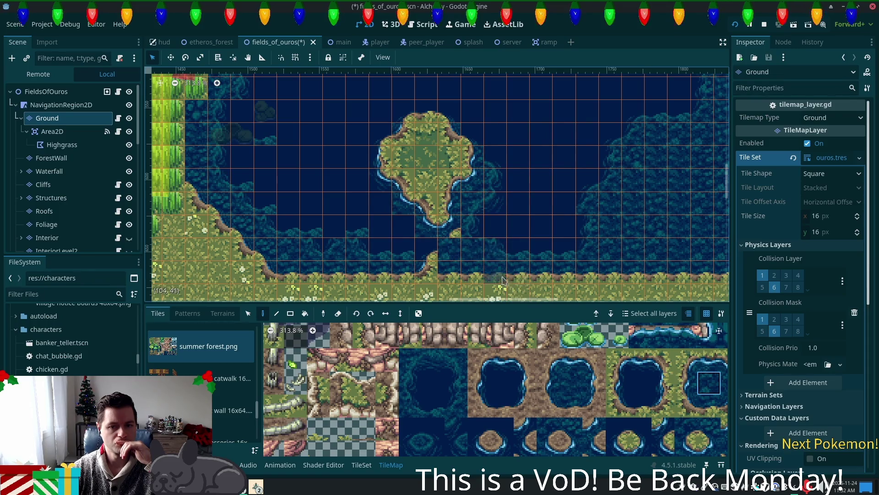
click(664, 412)
click(449, 249)
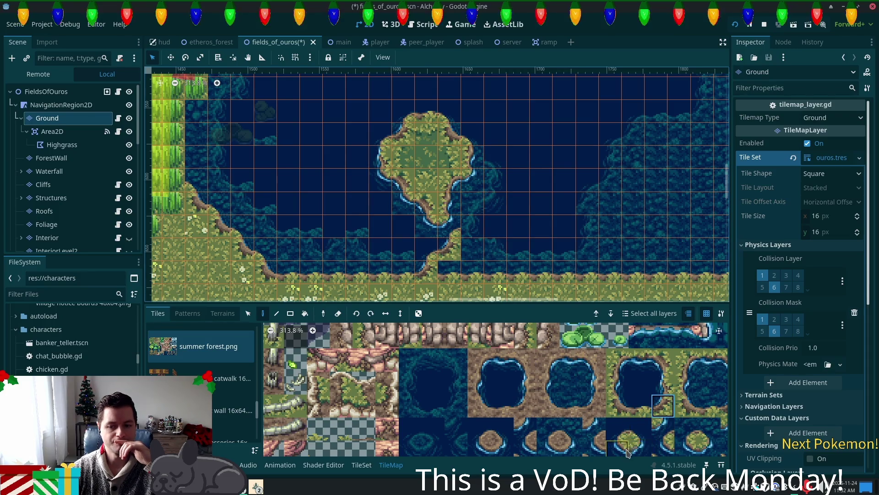
Step: Round off the grassy point with edge tiles, then switch to terrain painting
click(709, 428)
click(472, 229)
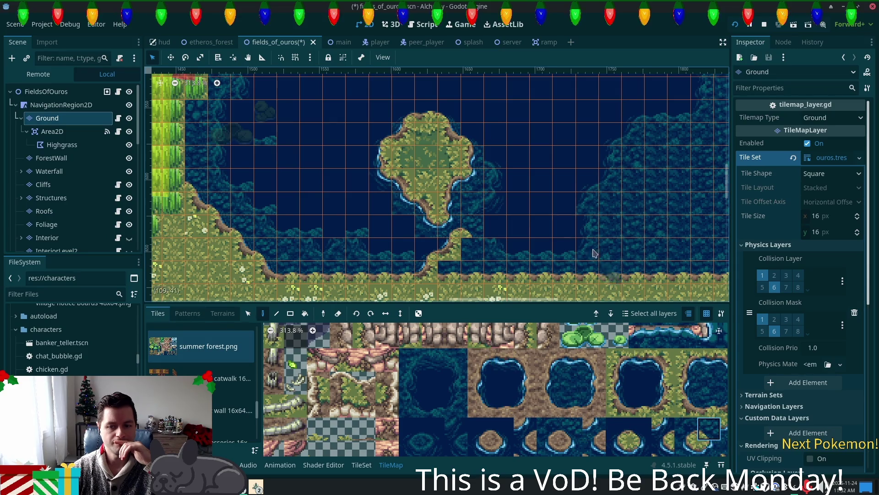
scroll(609, 275, down, 2)
scroll(609, 275, right, 2)
click(686, 406)
click(436, 201)
click(459, 225)
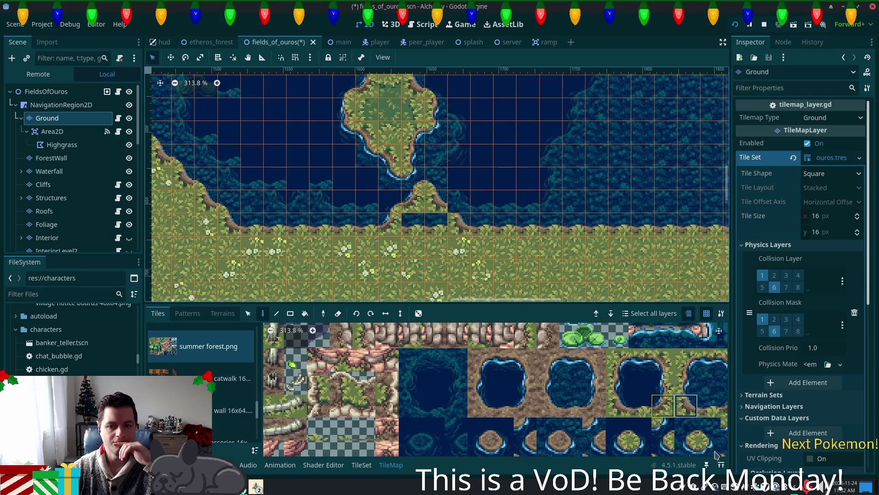
click(709, 428)
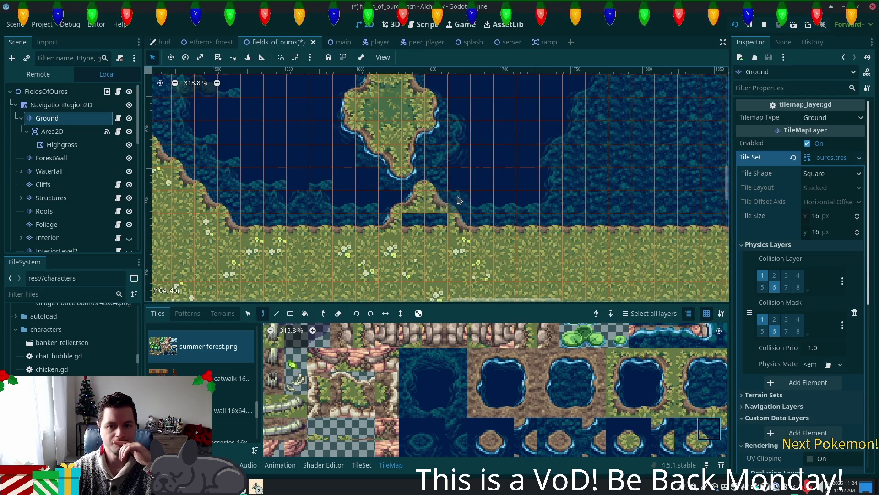
scroll(609, 401, down, 5)
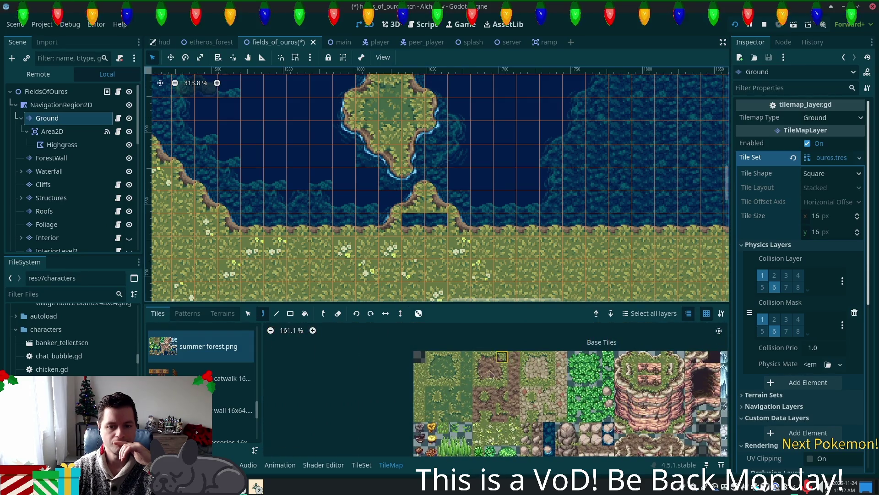
click(222, 313)
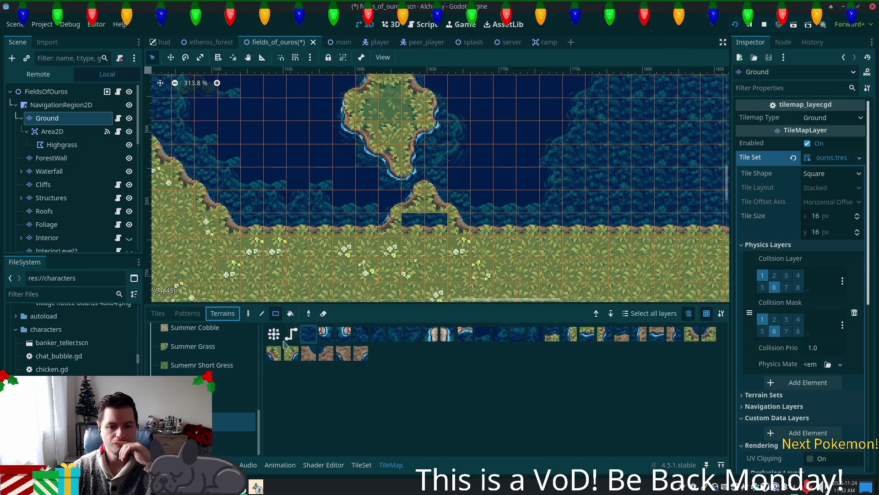
Step: Fill the water gap at the point's base with Sumemr Short Gress terrain
click(202, 364)
click(309, 333)
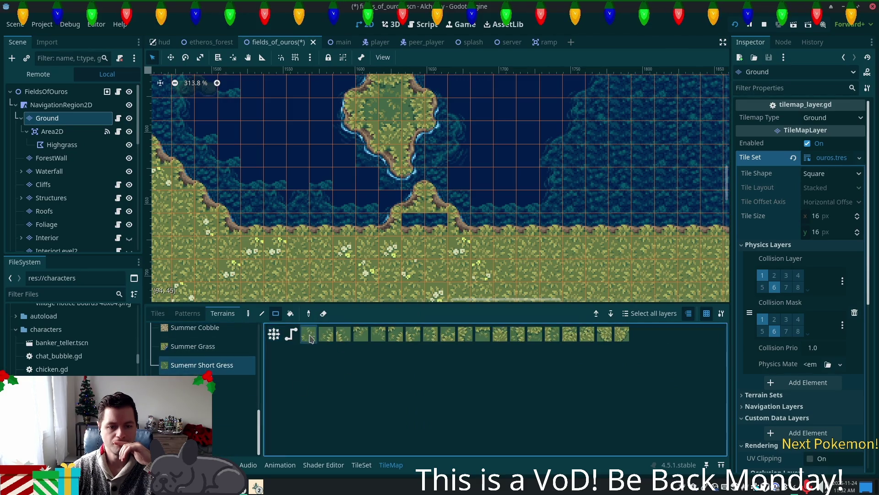
drag(437, 221, 413, 222)
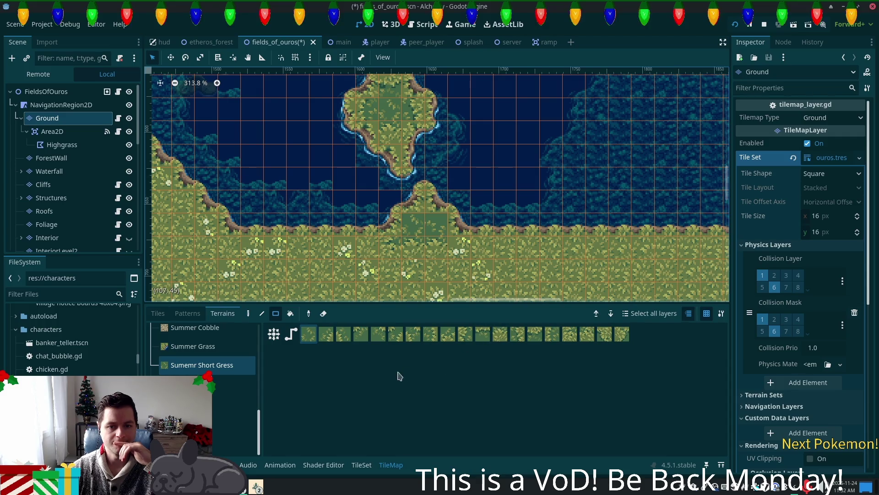
Step: Paint rocks onto the grassy point using the Summer Grass terrain
click(201, 349)
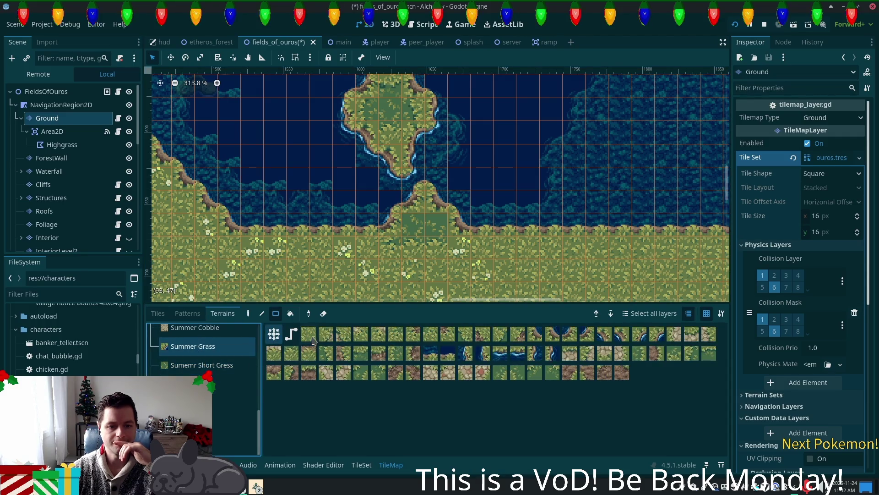
click(412, 232)
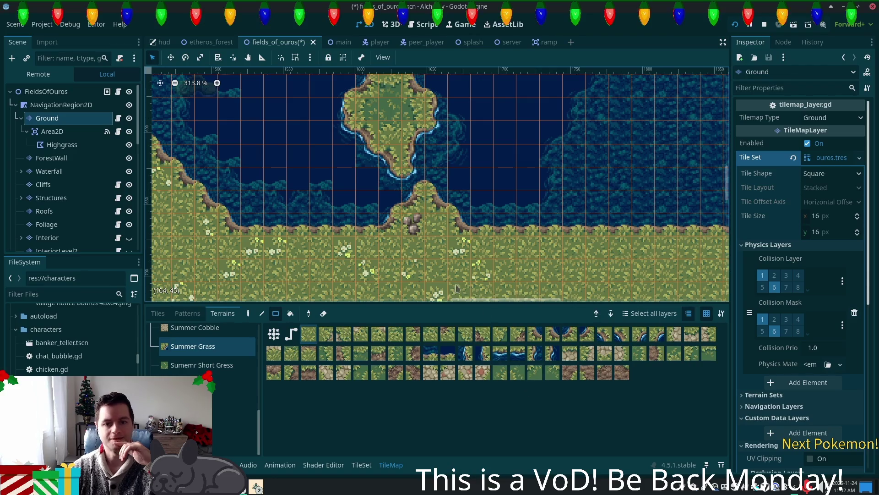
drag(542, 230, 534, 235)
scroll(491, 233, up, 2)
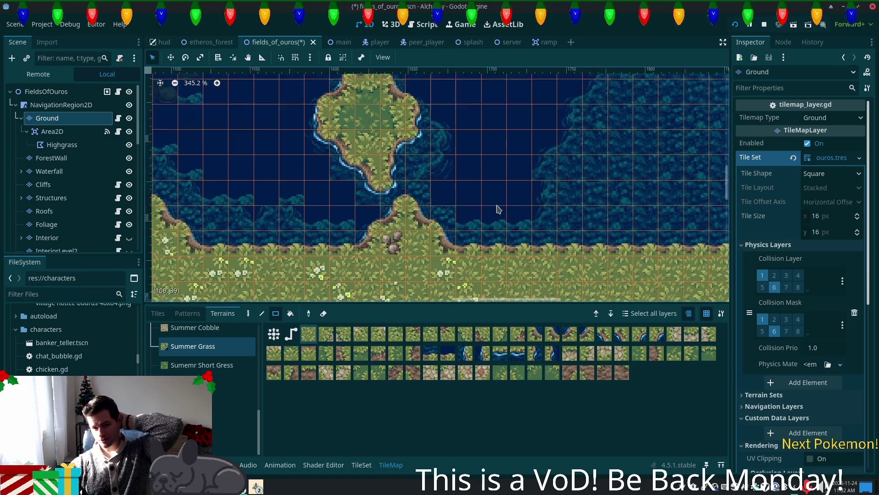
scroll(474, 237, up, 1)
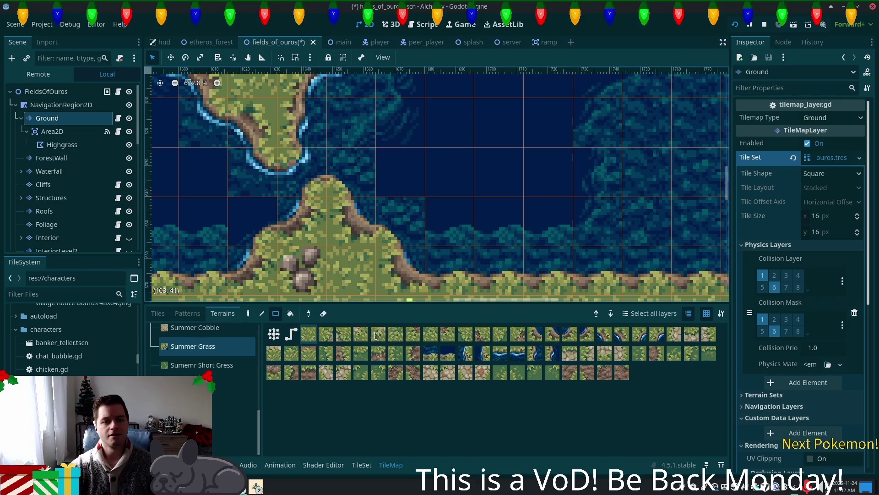
click(158, 312)
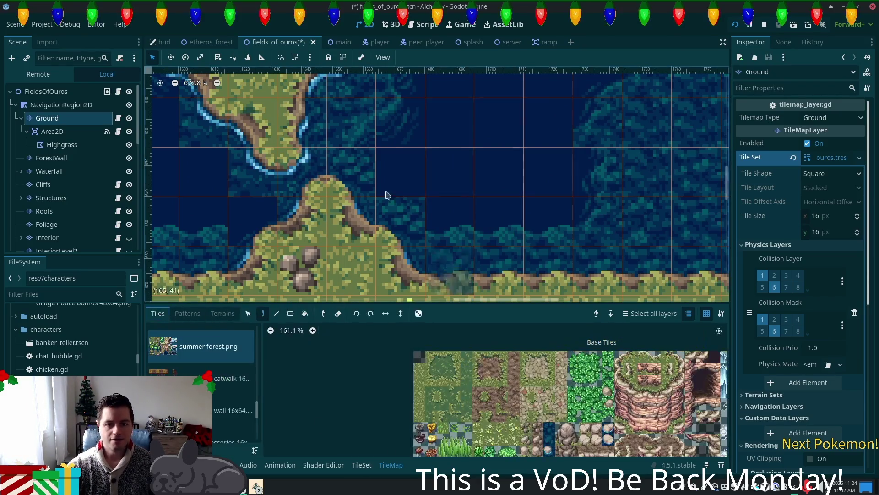
scroll(363, 202, up, 2)
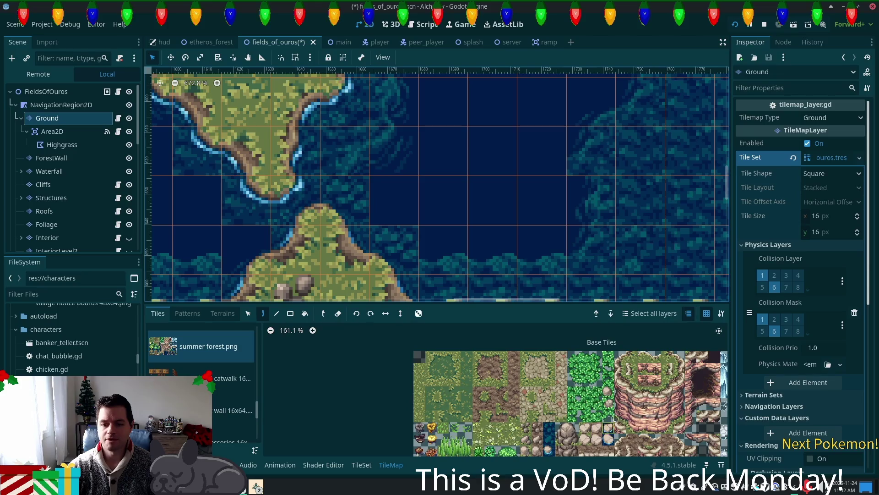
scroll(616, 418, down, 3)
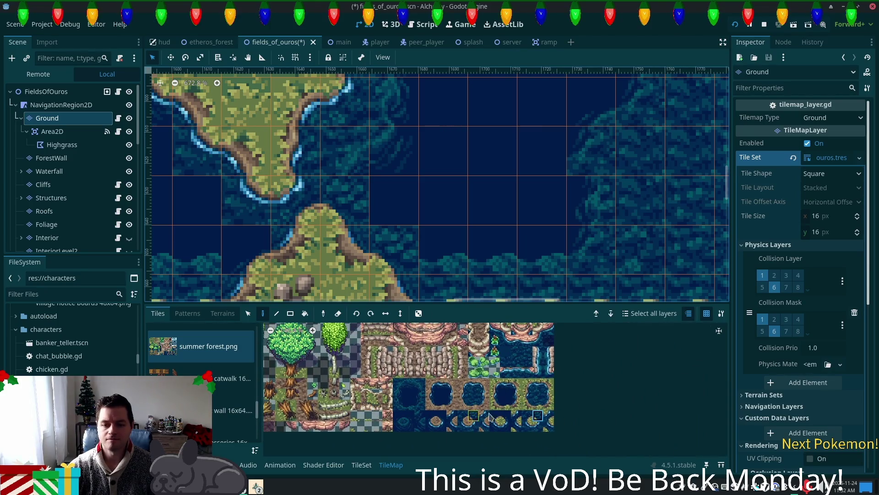
scroll(466, 397, up, 4)
click(415, 408)
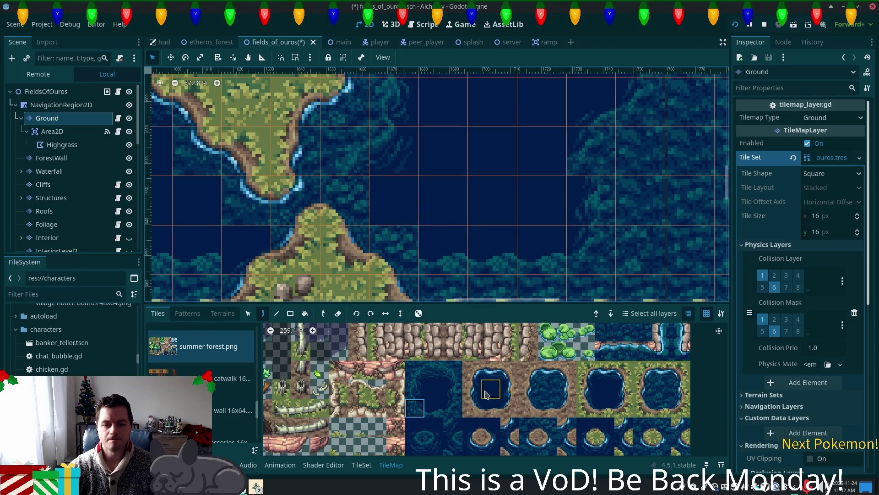
click(418, 343)
click(434, 427)
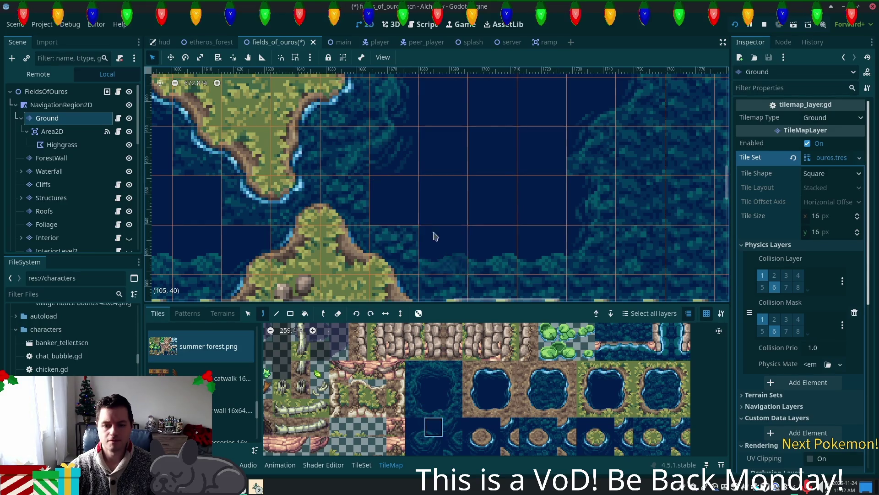
click(415, 408)
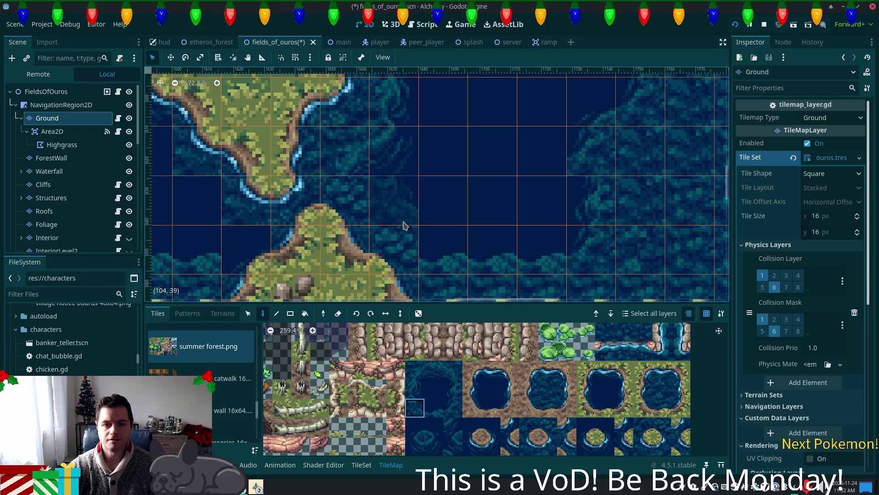
scroll(481, 212, up, 5)
click(415, 389)
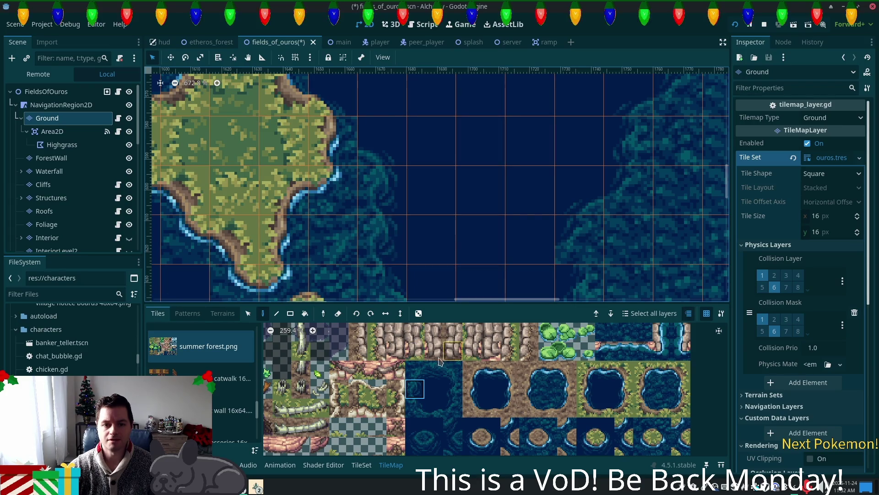
scroll(501, 143, down, 3)
scroll(416, 226, up, 2)
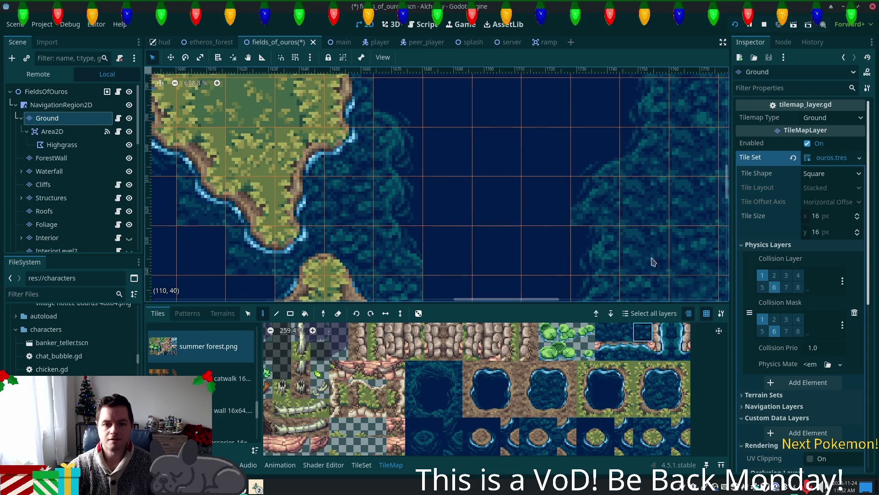
scroll(507, 170, down, 2)
click(415, 408)
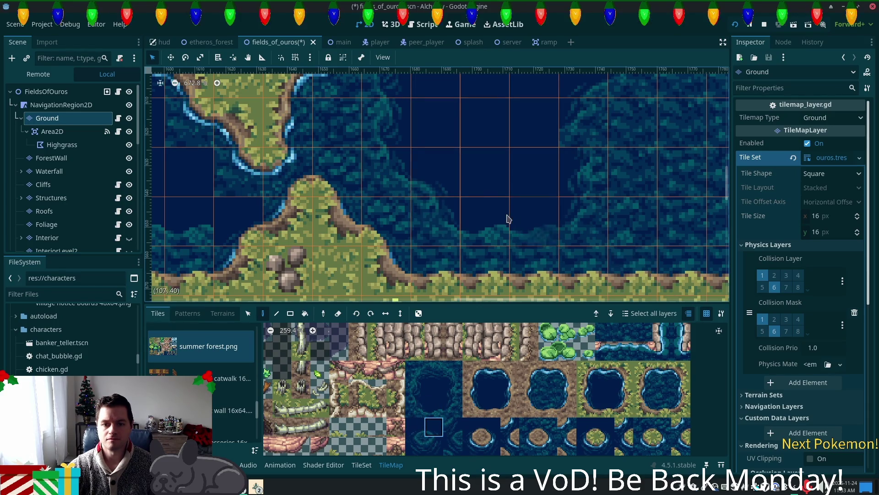
scroll(426, 174, down, 5)
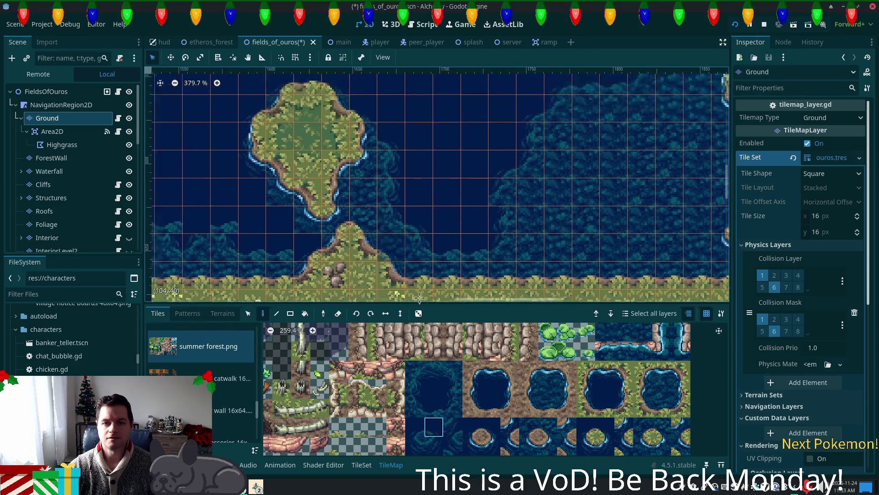
scroll(407, 280, down, 3)
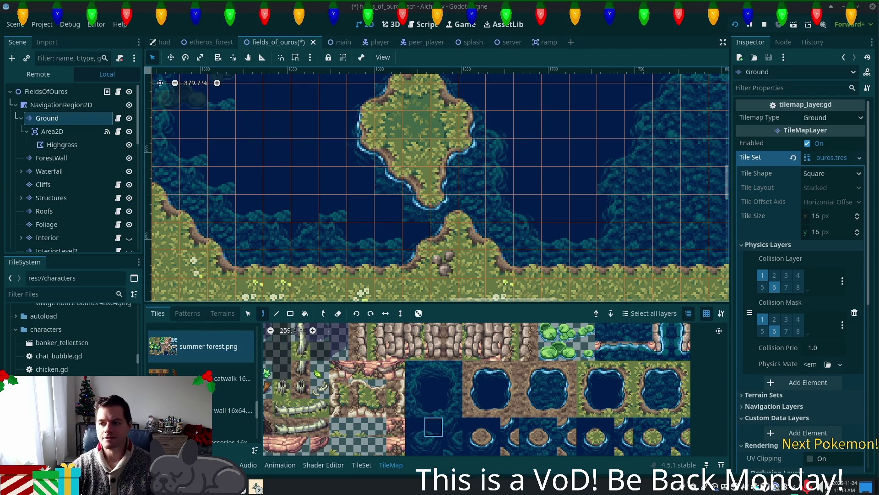
scroll(410, 232, up, 5)
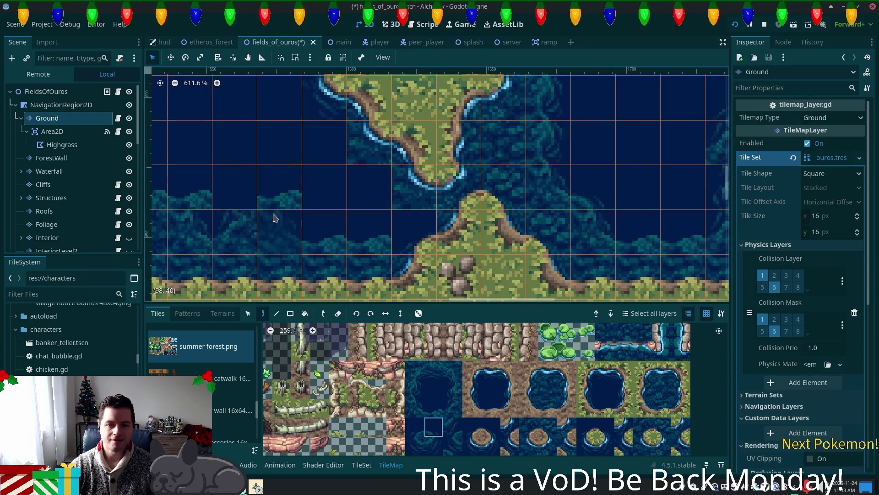
Step: Paint a pond-edge tile on the lake shore, then swap it for a different edge tile
scroll(275, 218, up, 2)
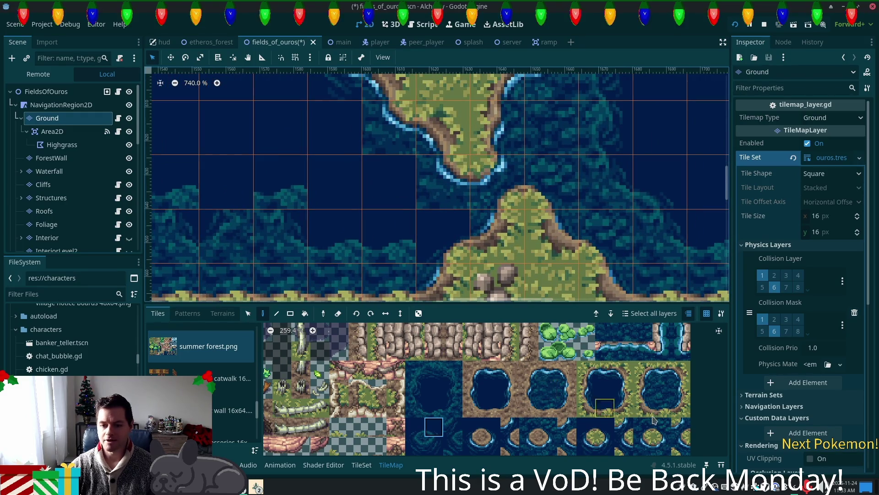
click(681, 408)
click(442, 236)
click(643, 427)
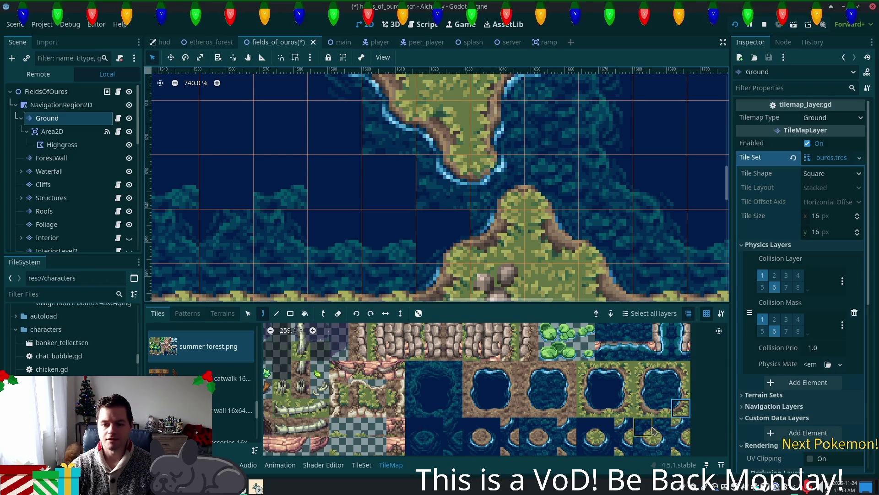
click(442, 237)
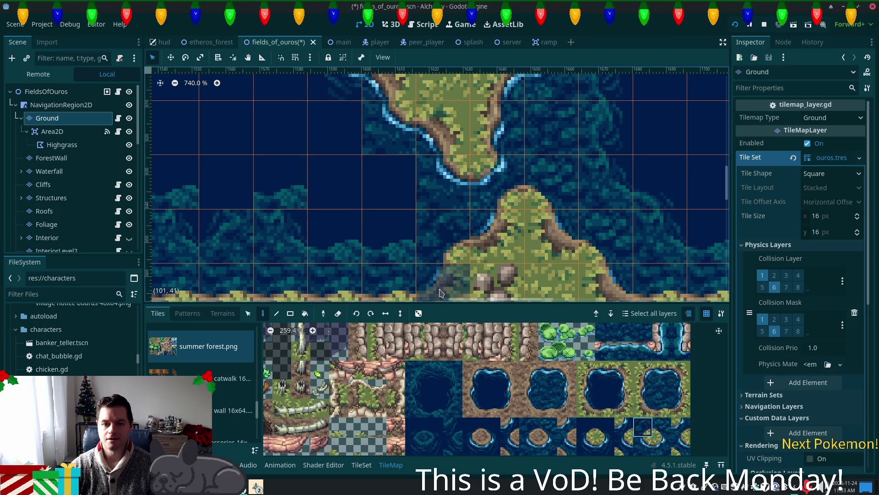
Step: Paint a seaweed-water tile into the open lake beside the island
click(453, 408)
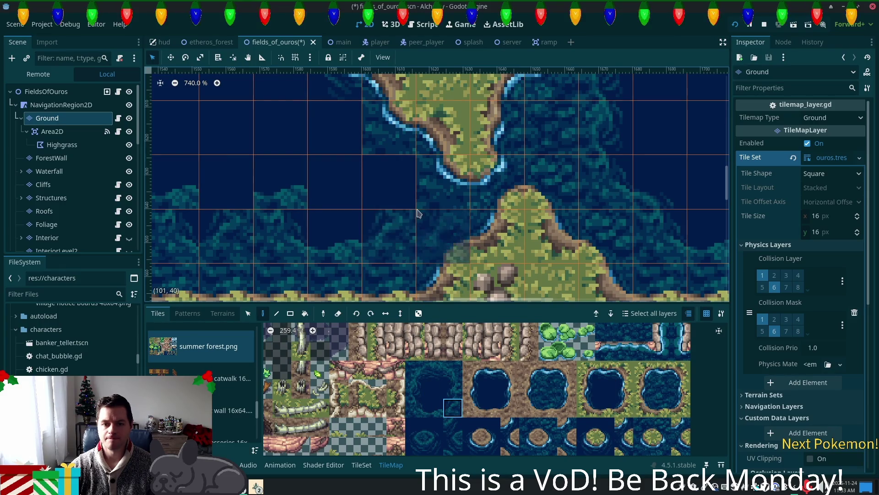
click(452, 389)
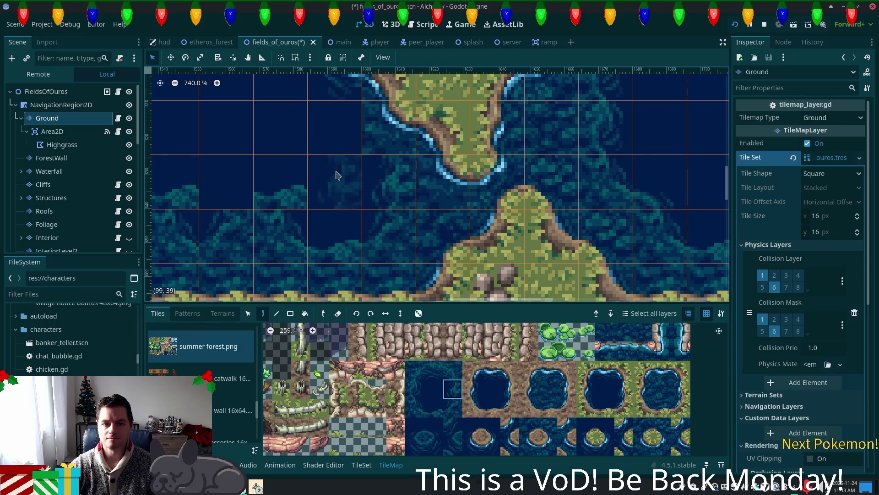
click(453, 370)
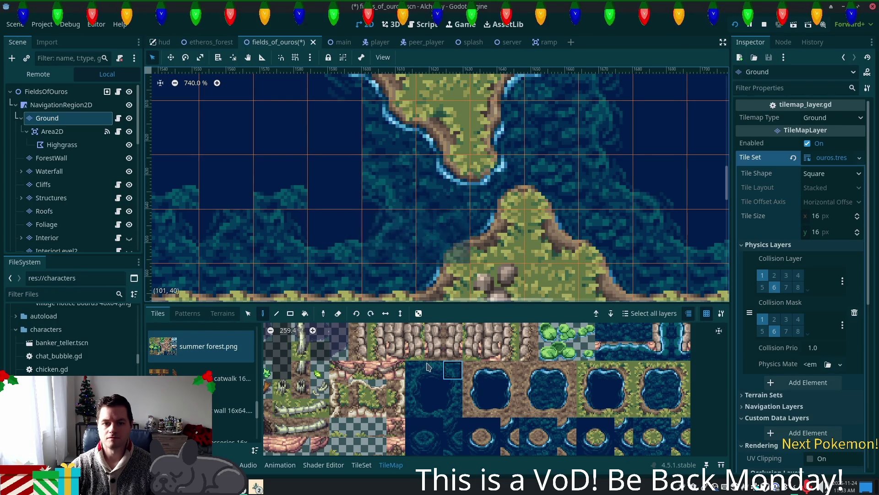
mouse_move(294, 191)
mouse_down()
mouse_move(495, 264)
mouse_move(441, 210)
mouse_up()
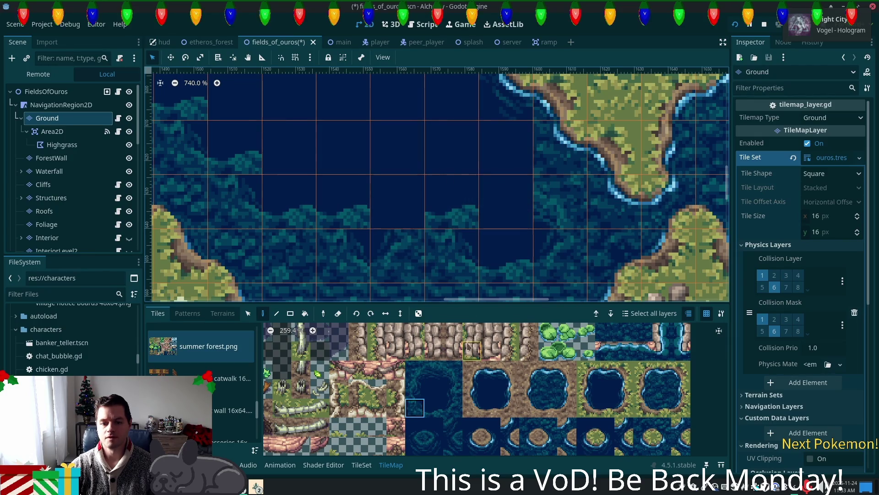
click(433, 427)
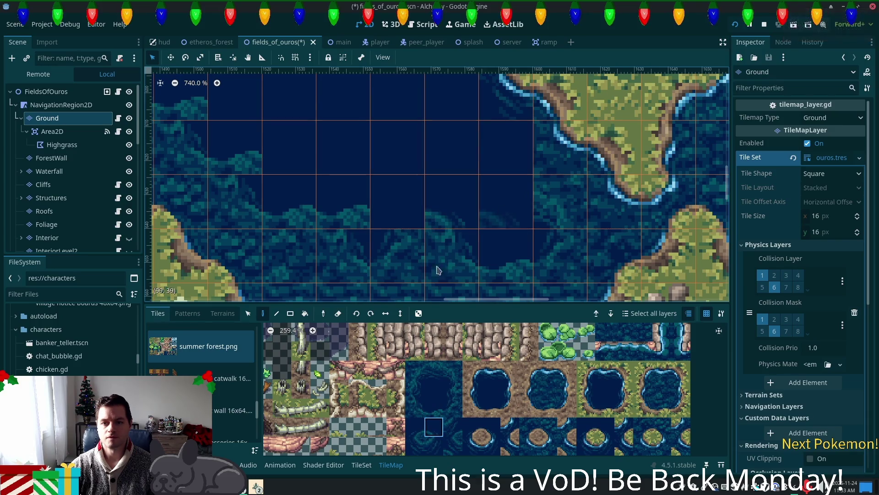
click(415, 445)
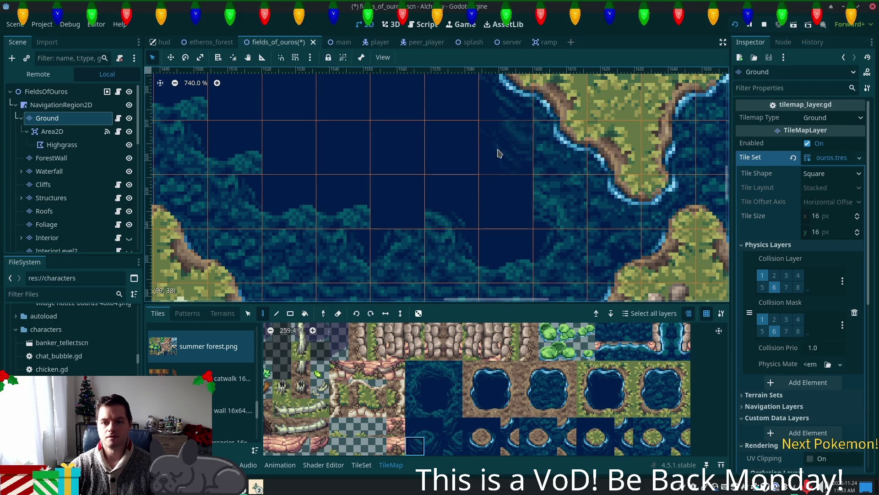
drag(535, 136, 502, 184)
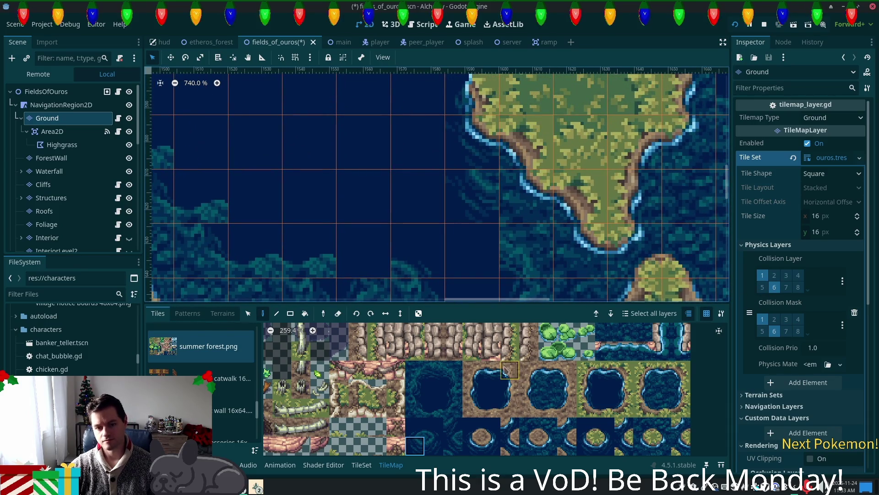
click(487, 244)
click(452, 389)
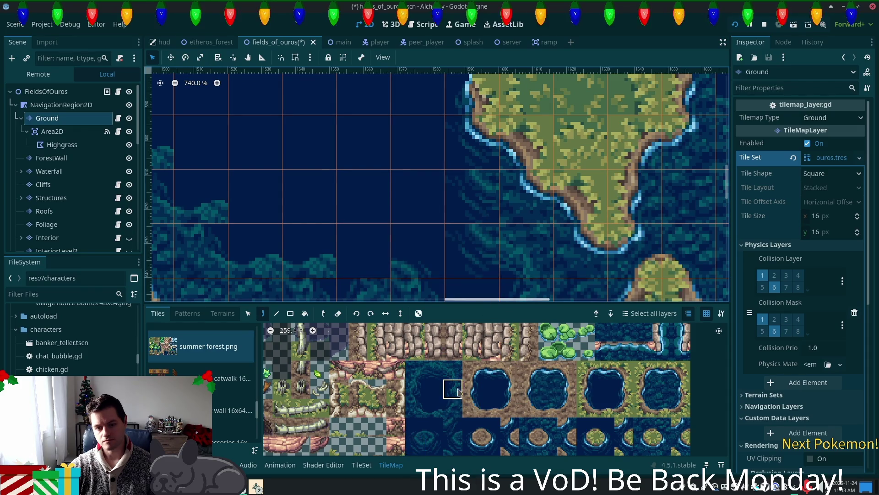
scroll(589, 289, down, 4)
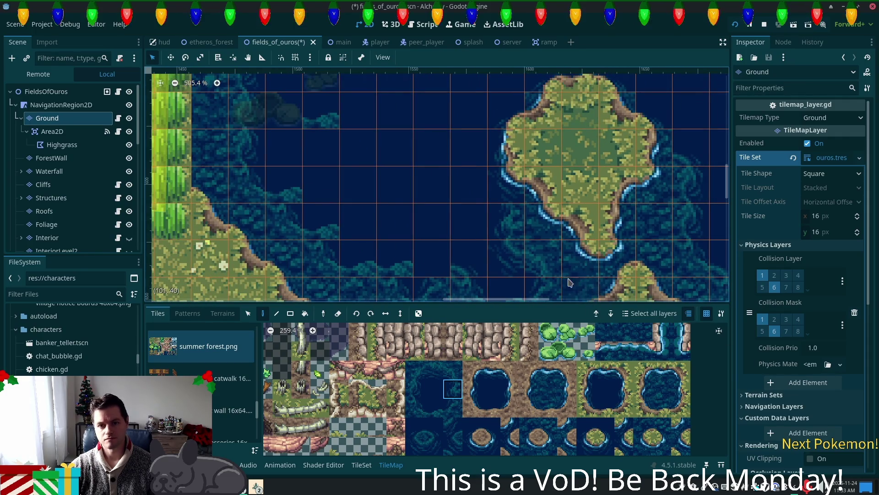
Step: Paint a swirl-water tile into a cell by the lake's southern shore
scroll(569, 282, down, 3)
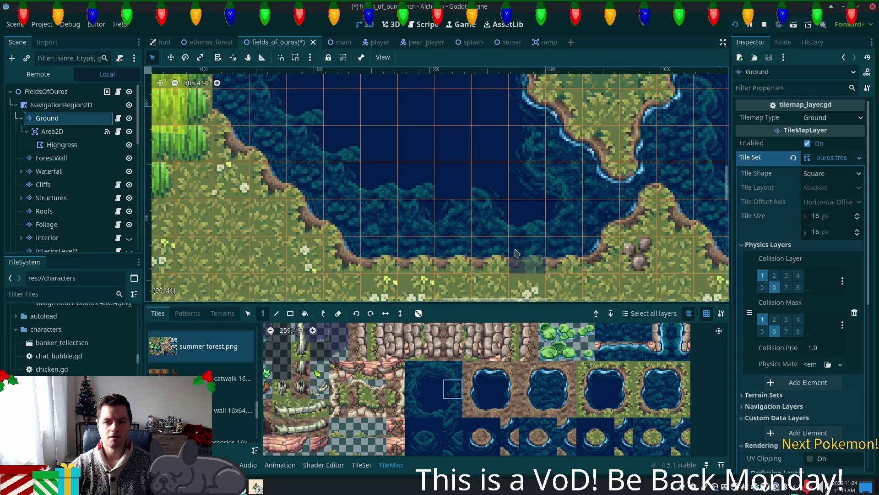
click(434, 408)
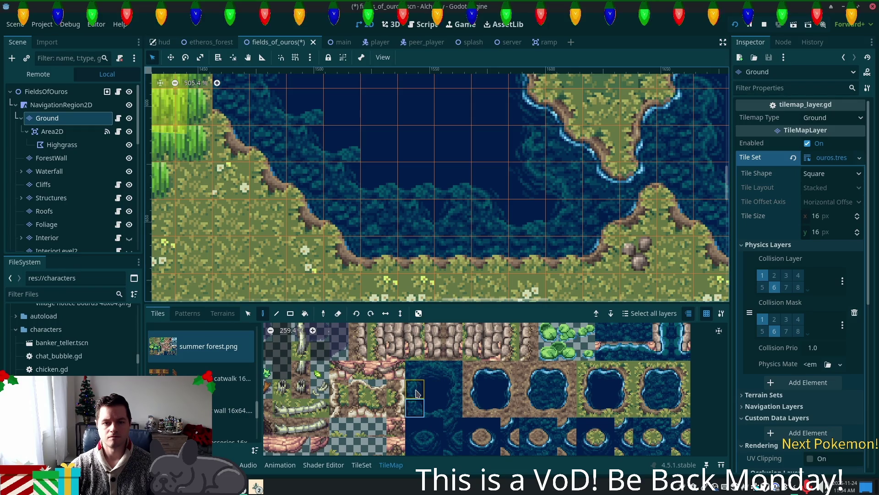
click(341, 144)
click(439, 430)
click(643, 332)
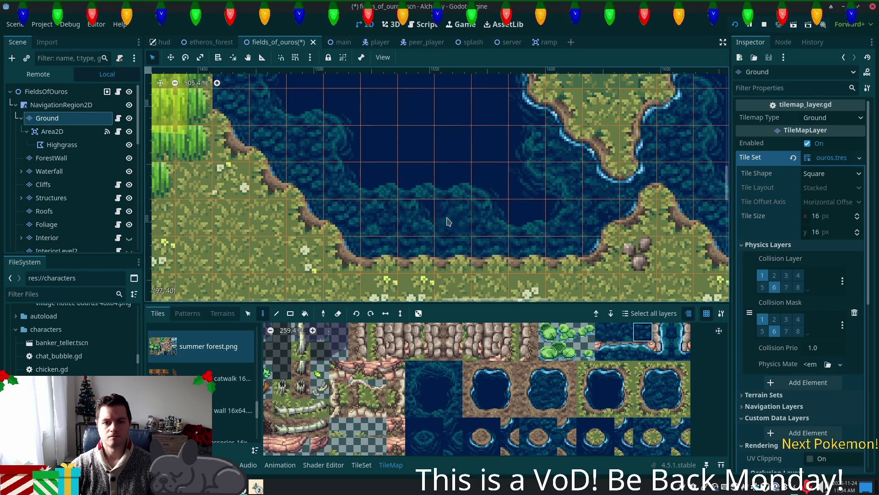
mouse_move(452, 153)
mouse_down()
mouse_move(507, 290)
mouse_move(507, 271)
mouse_move(497, 314)
mouse_up()
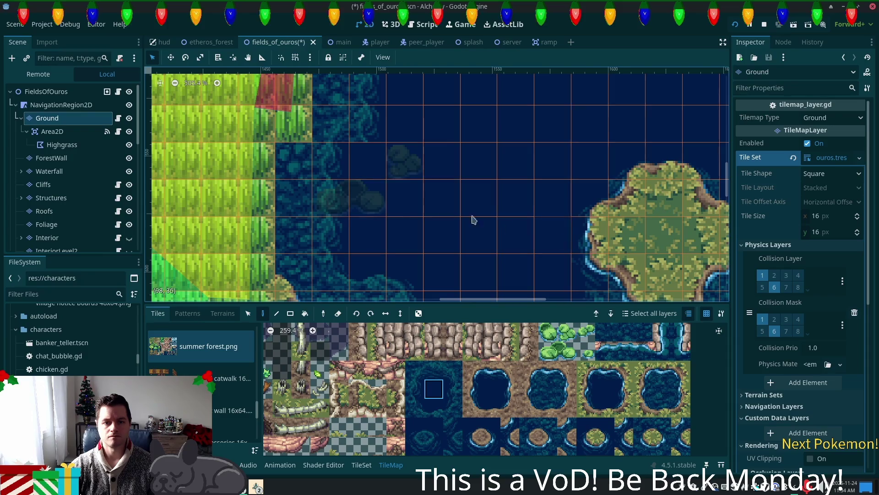
scroll(515, 195, down, 2)
scroll(474, 251, up, 4)
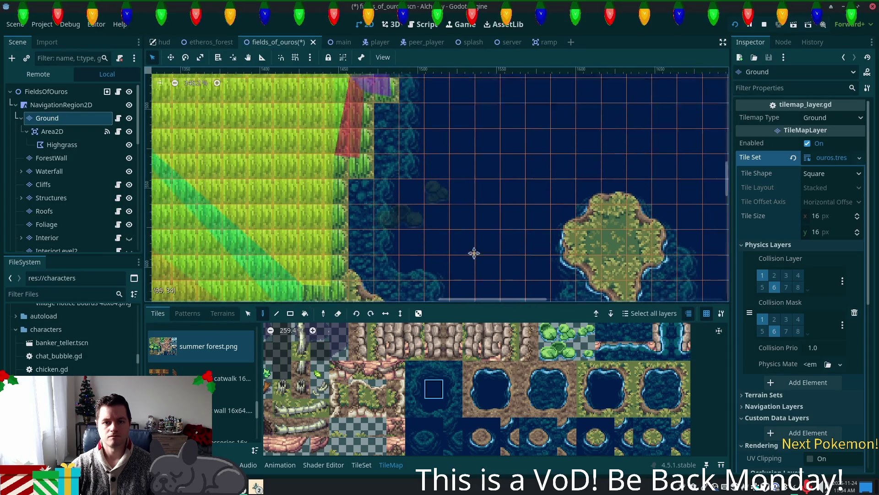
scroll(434, 254, down, 2)
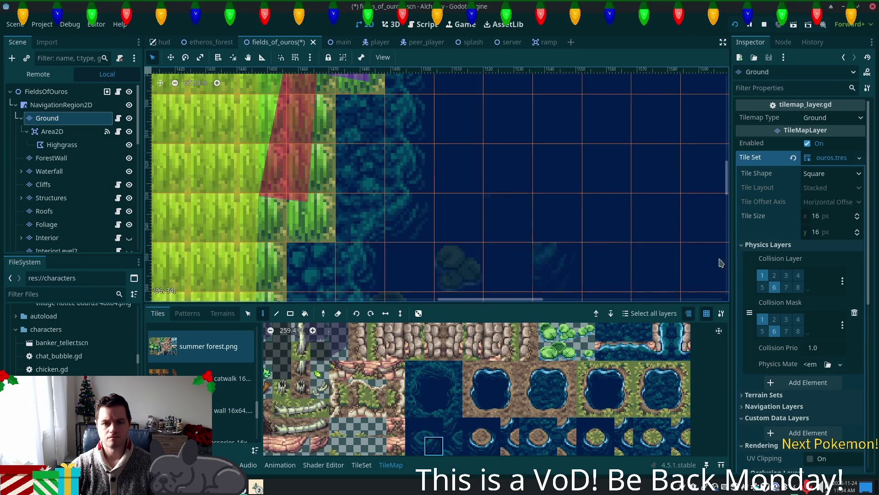
scroll(659, 237, down, 3)
scroll(526, 83, up, 4)
scroll(525, 83, up, 3)
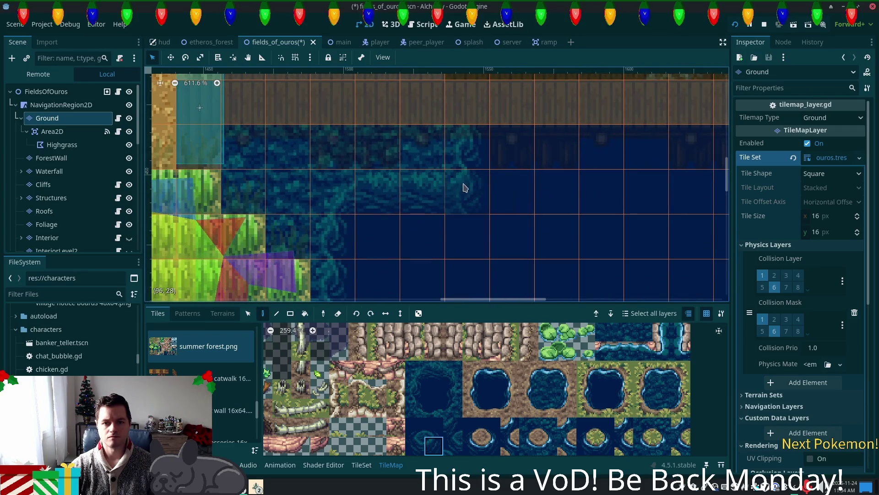
scroll(611, 204, down, 4)
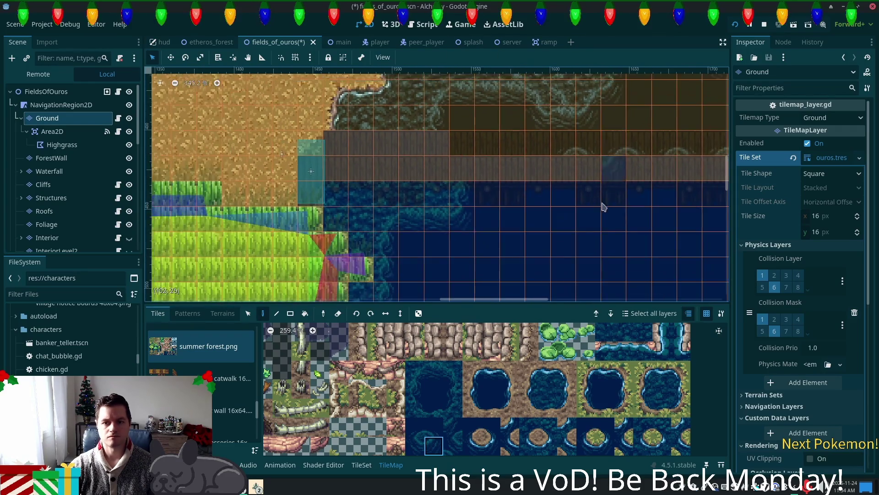
Step: Save the fields_of_ouros scene and bring up the running Alchemy (DEBUG) game window
scroll(603, 207, down, 2)
drag(619, 232, 403, 173)
key(ctrl+s)
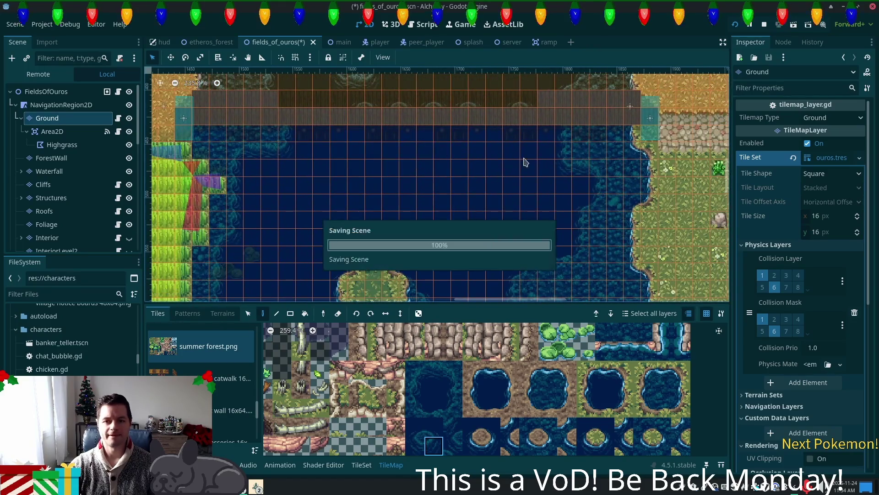
mouse_move(259, 488)
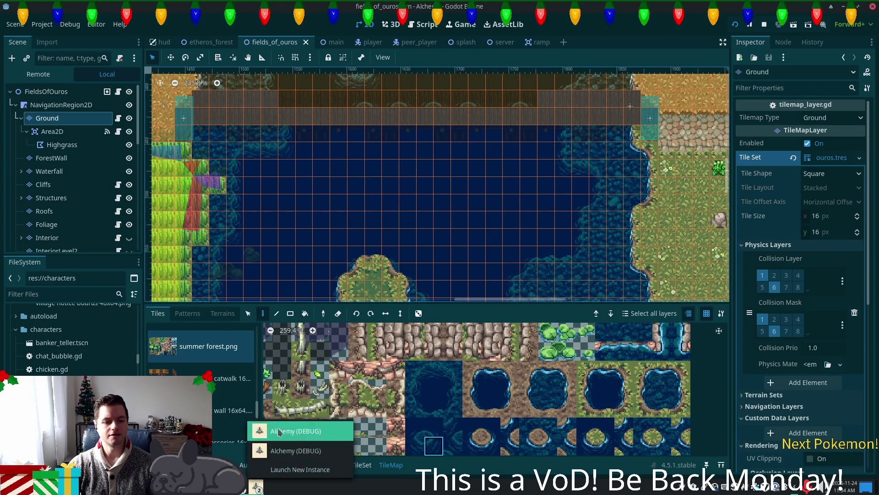
click(283, 429)
Step: Walk the character through the tall grass, along the shore and onto the peninsula, then stop with F8
key(Down)
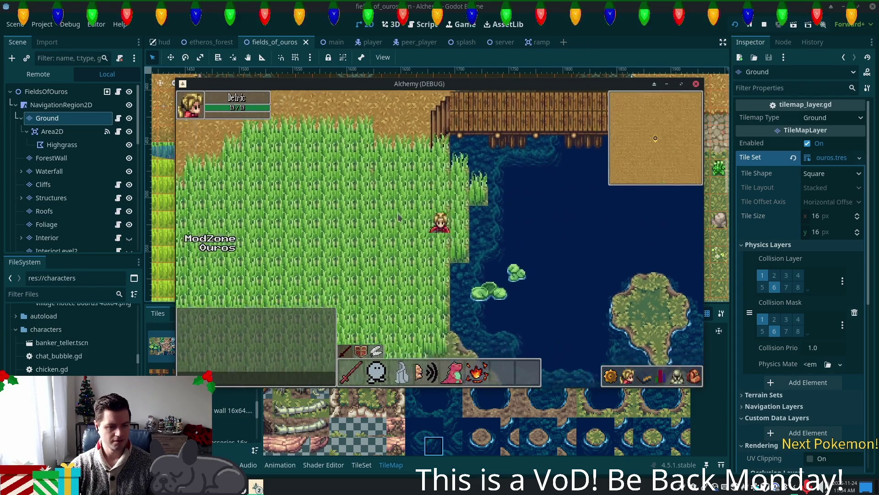
key(Up)
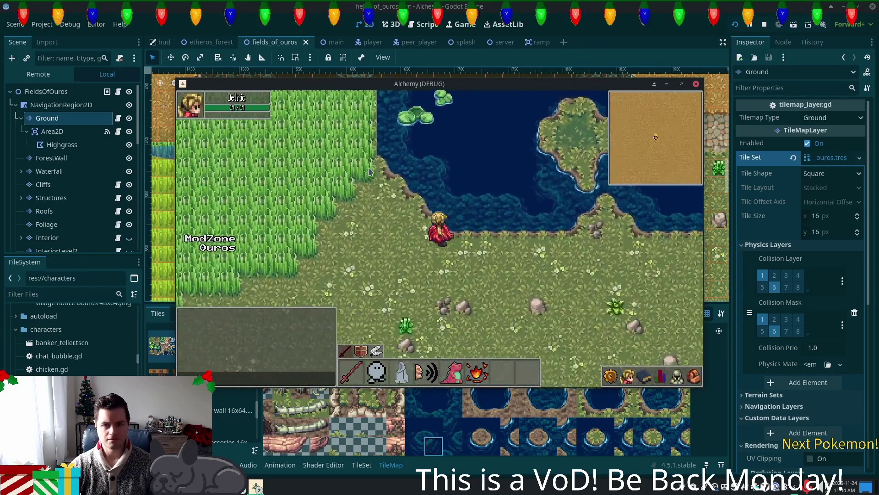
key(Left)
key(Right)
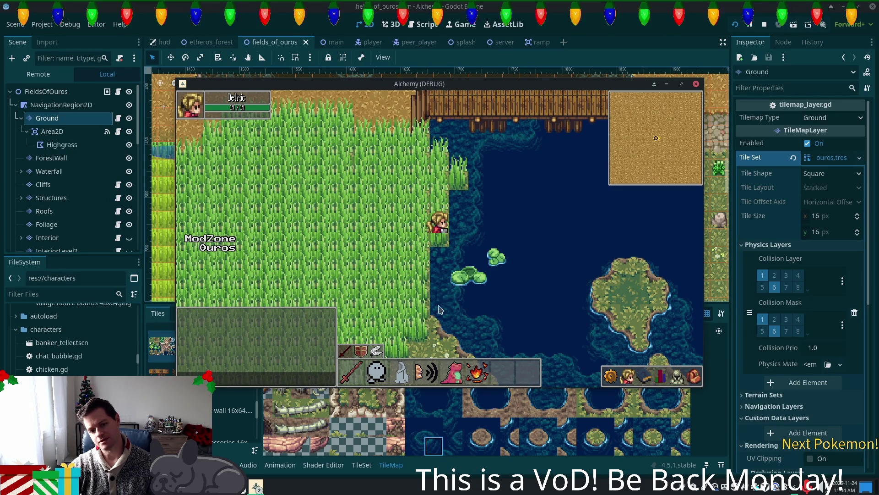
key(Down)
key(Right)
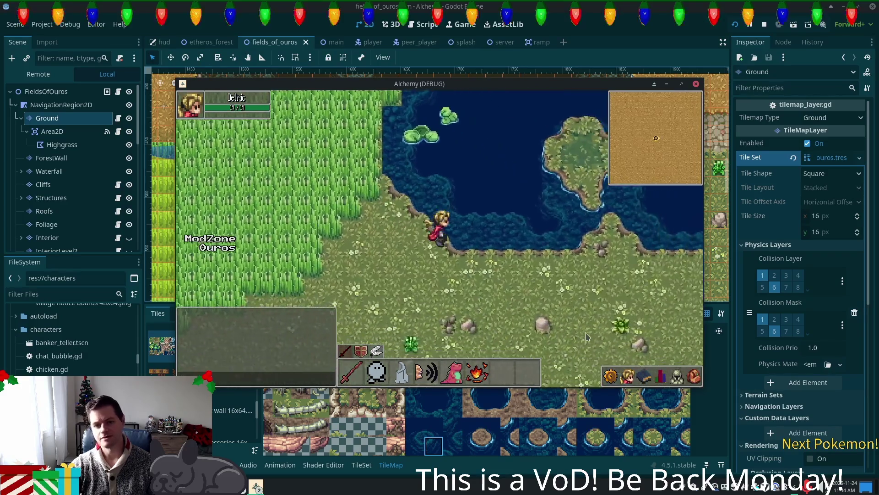
key(Right)
key(Up)
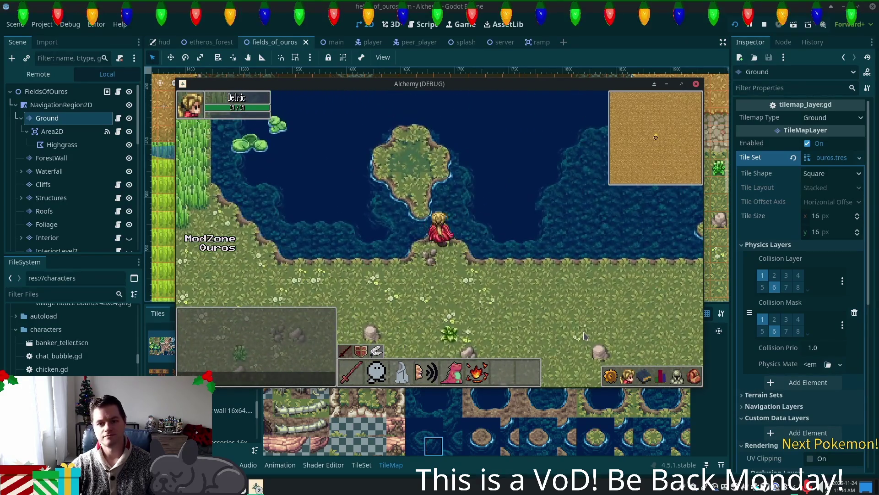
key(Right)
key(Left)
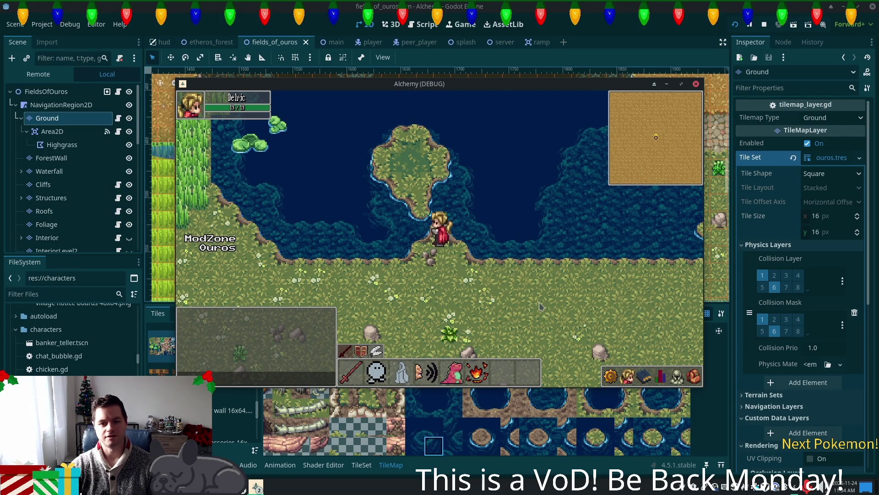
key(F8)
scroll(434, 262, down, 3)
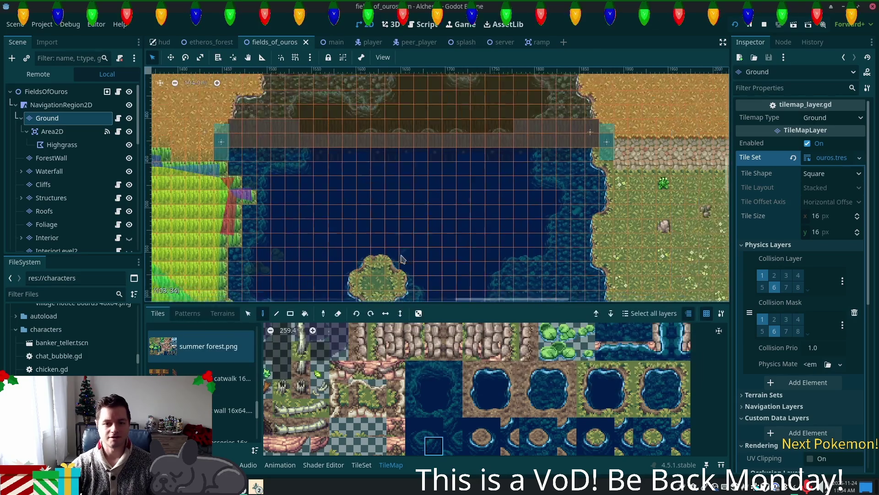
Step: Paint deep-water tiles over the small land patch at the grassy point's tip
scroll(434, 262, up, 2)
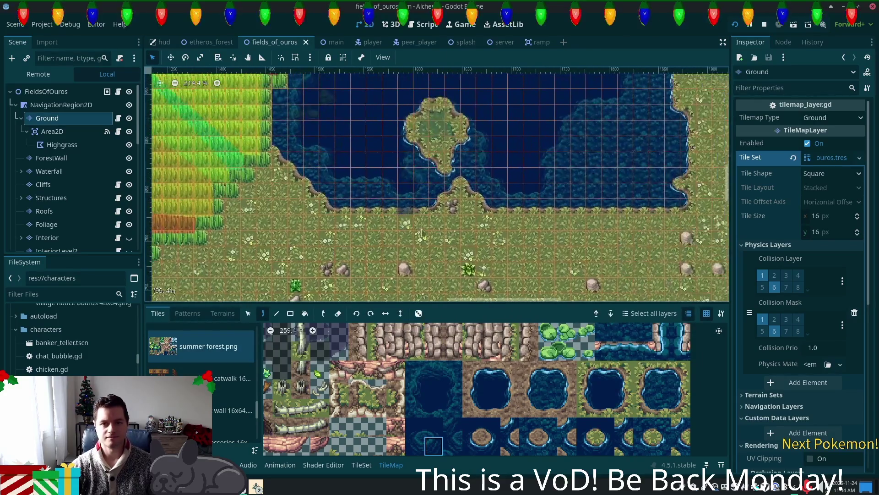
scroll(451, 206, up, 7)
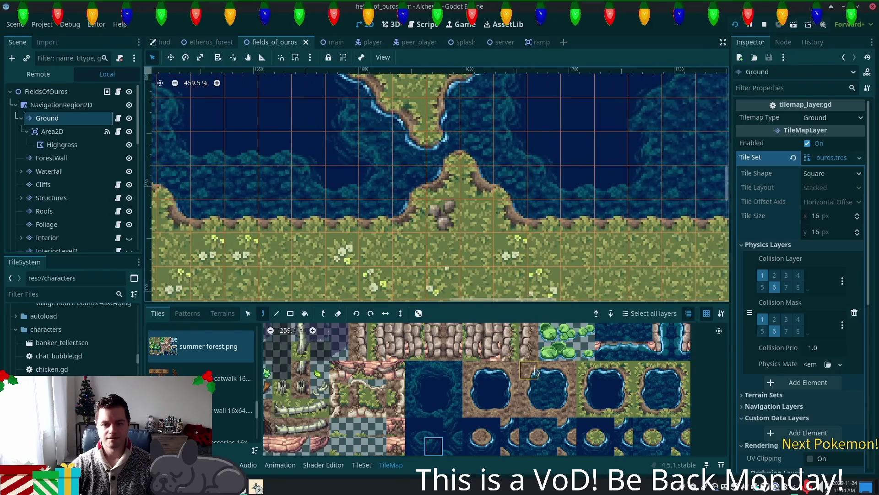
scroll(522, 221, up, 2)
click(605, 370)
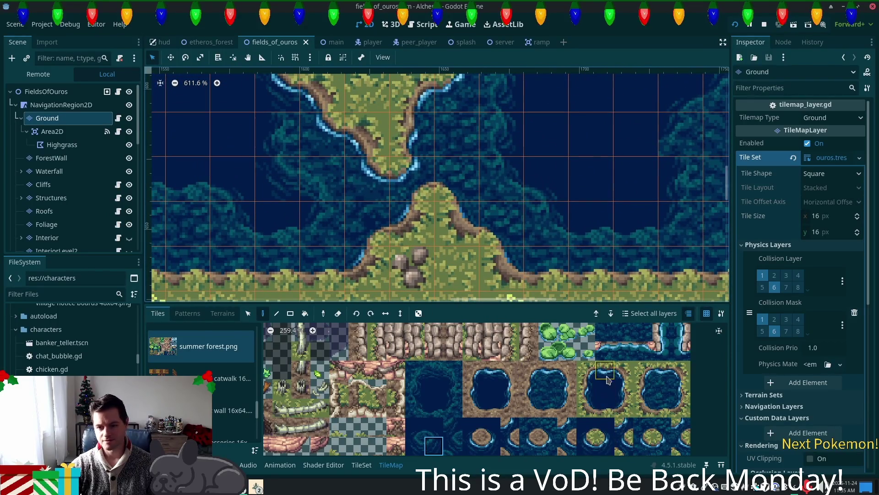
click(662, 409)
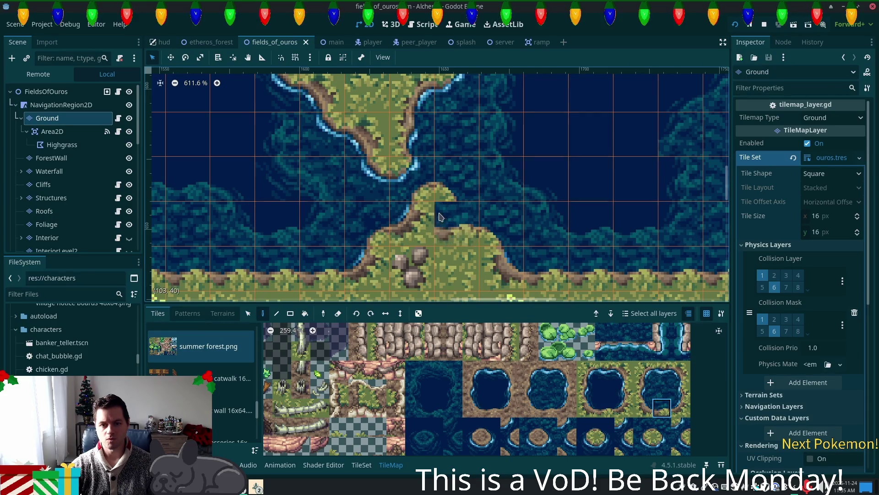
click(439, 216)
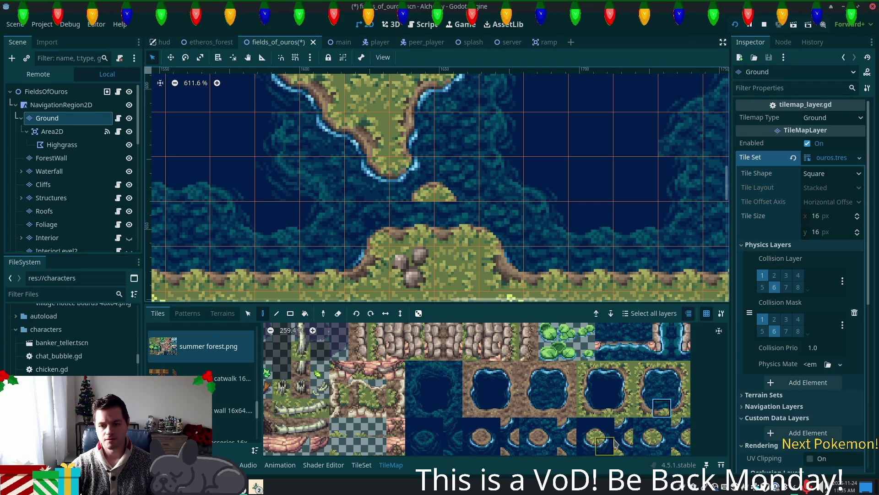
click(415, 189)
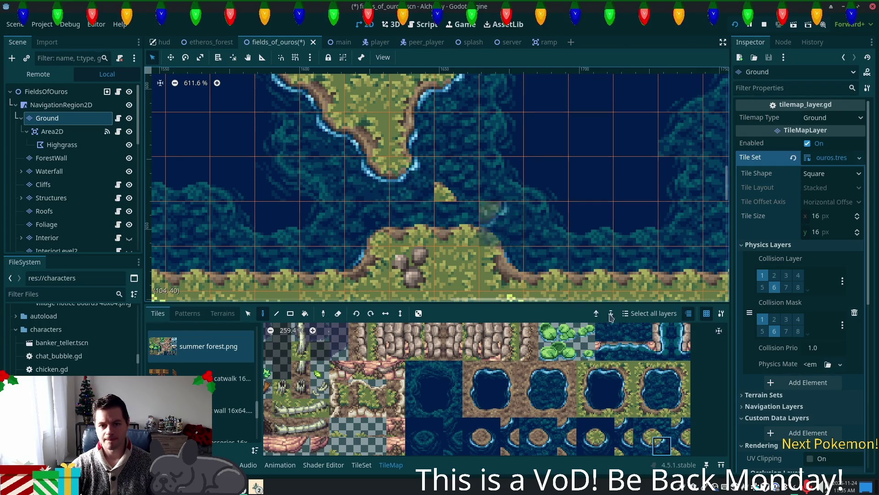
click(662, 389)
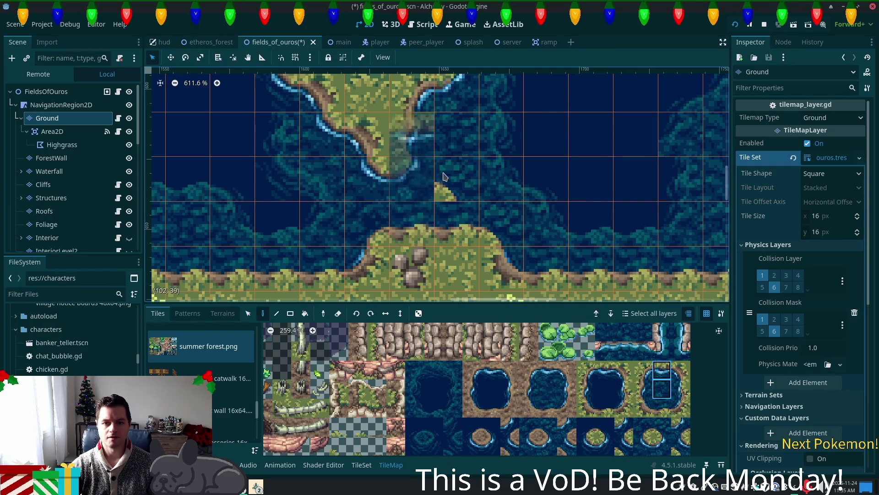
click(447, 192)
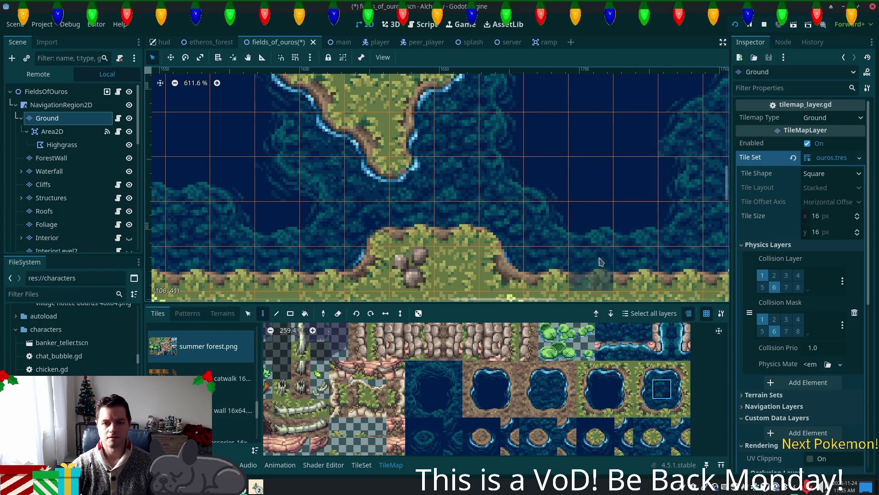
Step: Save the fields_of_ouros scene
scroll(641, 216, down, 2)
key(ctrl+s)
scroll(515, 172, down, 4)
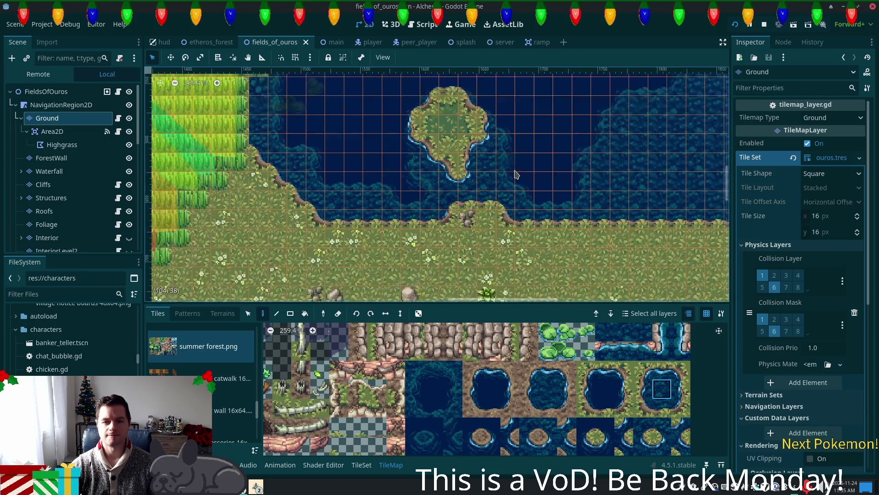
Step: Paint shoreline, pond-corner and pond-edge tiles at the lake's lower-right corner
drag(515, 172, 378, 239)
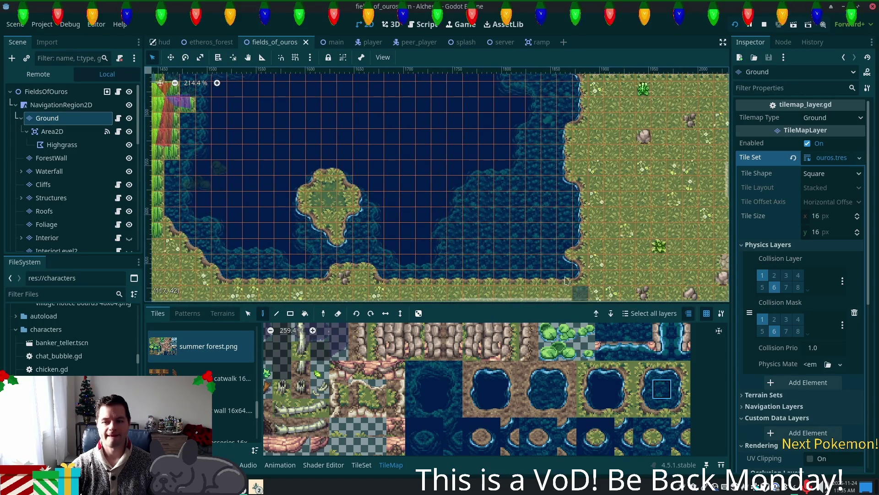
scroll(587, 293, up, 5)
scroll(587, 299, up, 4)
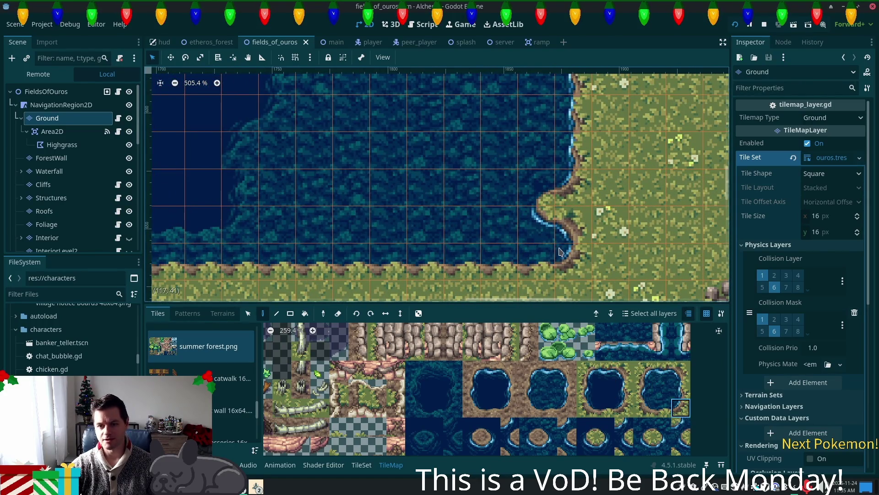
click(537, 225)
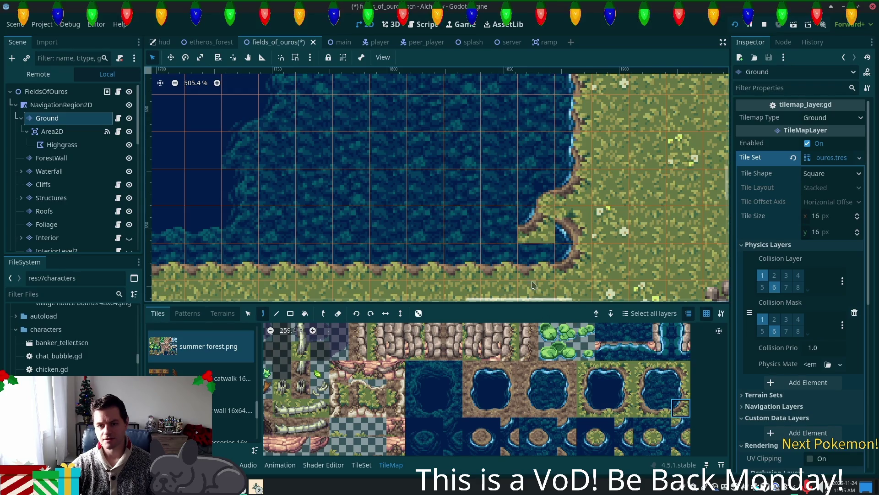
click(499, 261)
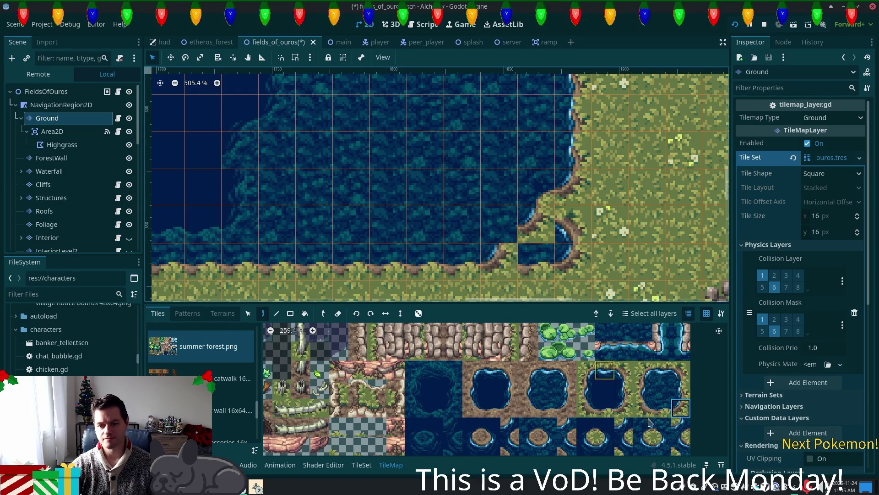
click(635, 426)
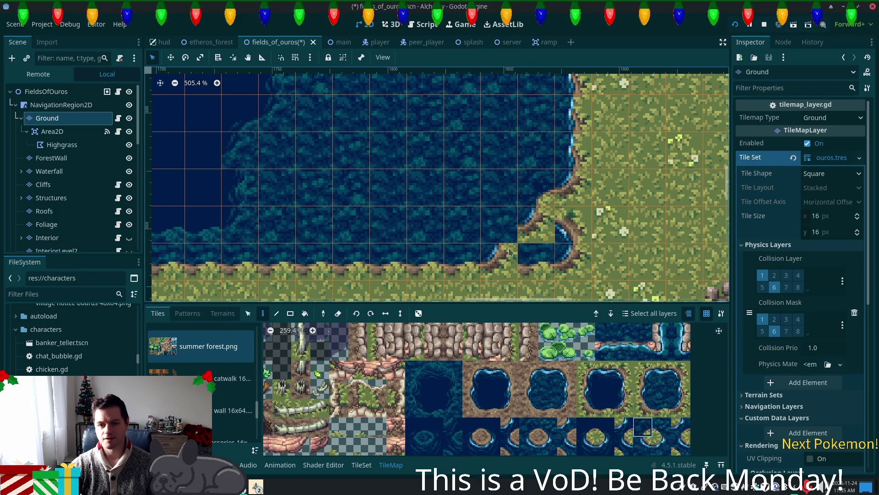
click(537, 261)
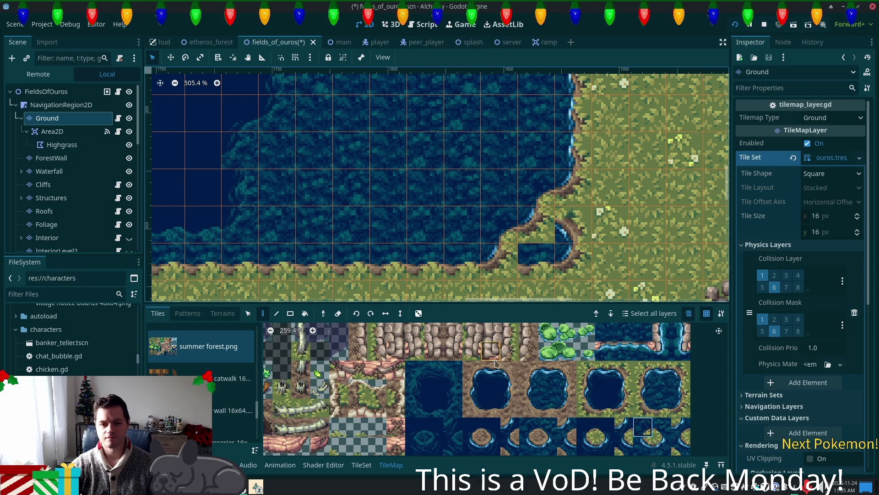
Step: Fill the small water inlet and leftover pond-edge cell with plain grass
scroll(644, 375, up, 5)
scroll(504, 389, down, 1)
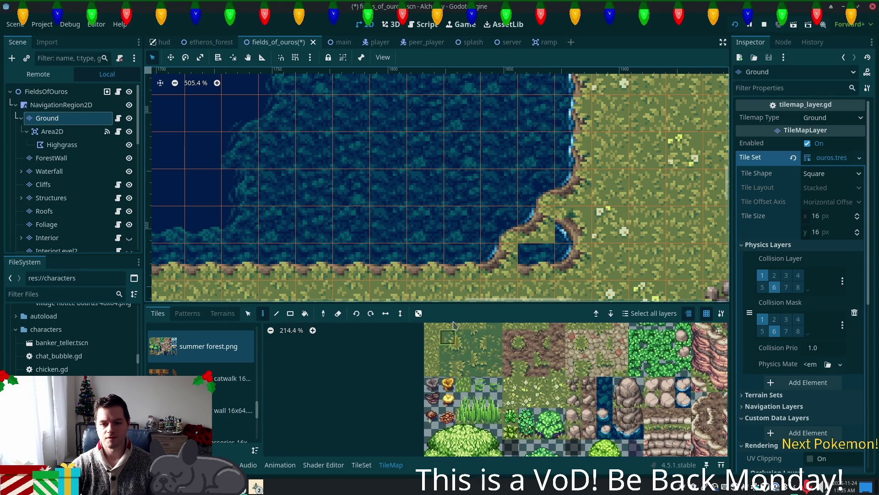
click(431, 329)
click(572, 264)
click(573, 225)
scroll(579, 222, down, 1)
scroll(523, 234, down, 5)
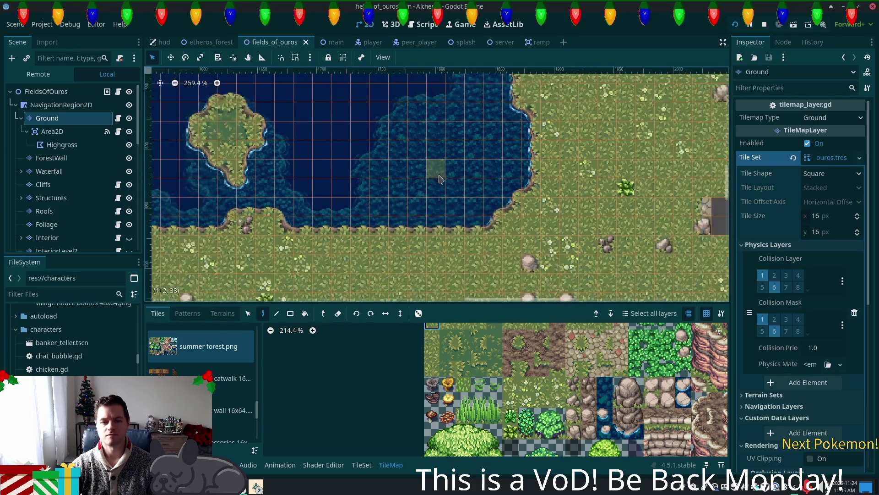
scroll(545, 291, down, 2)
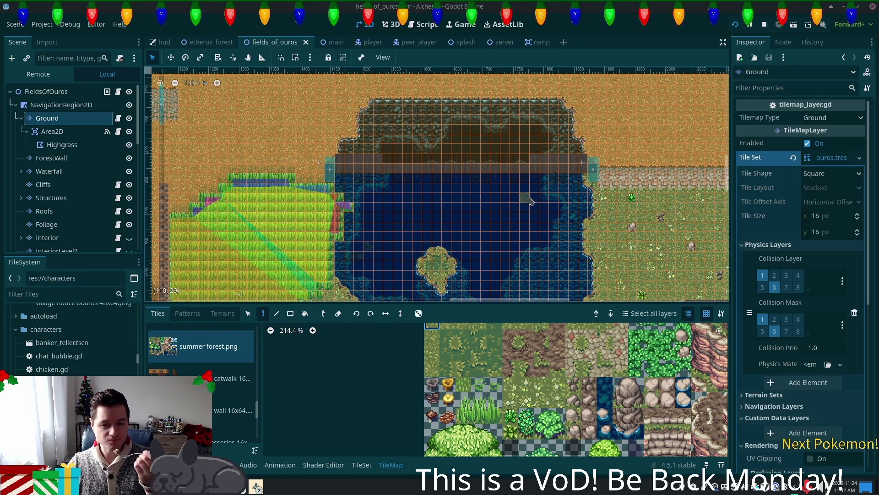
scroll(530, 200, down, 3)
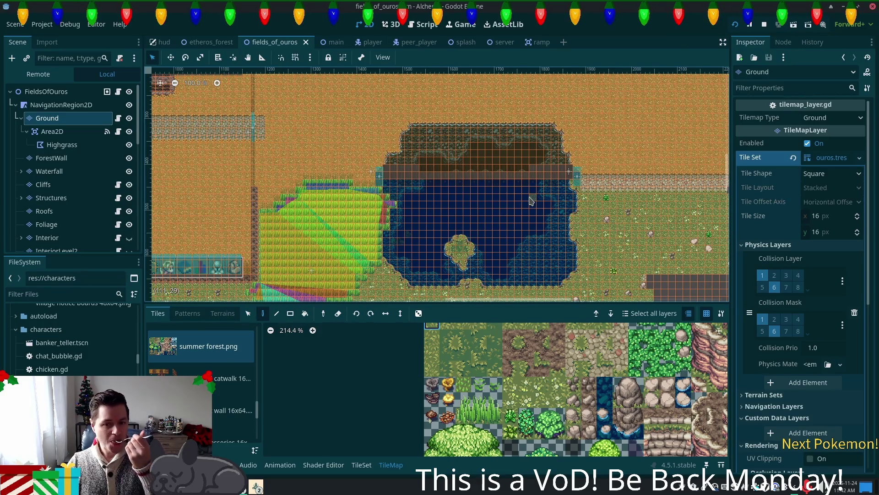
scroll(528, 236, up, 7)
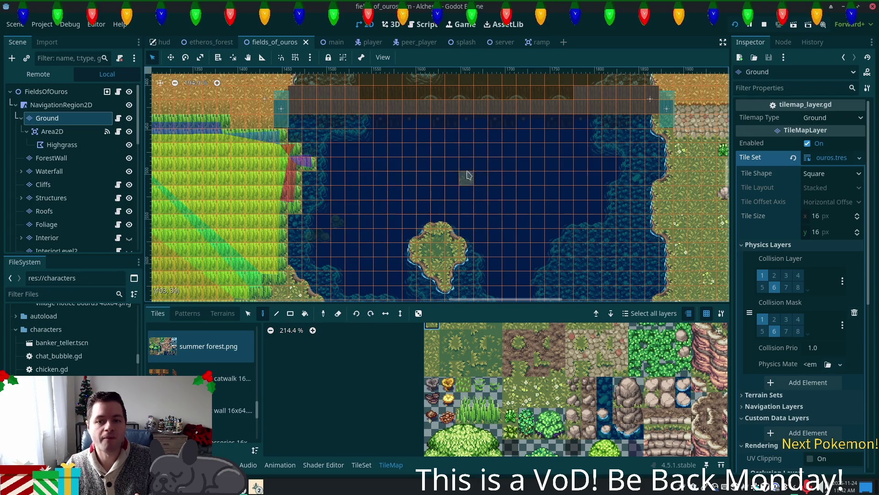
scroll(435, 231, up, 5)
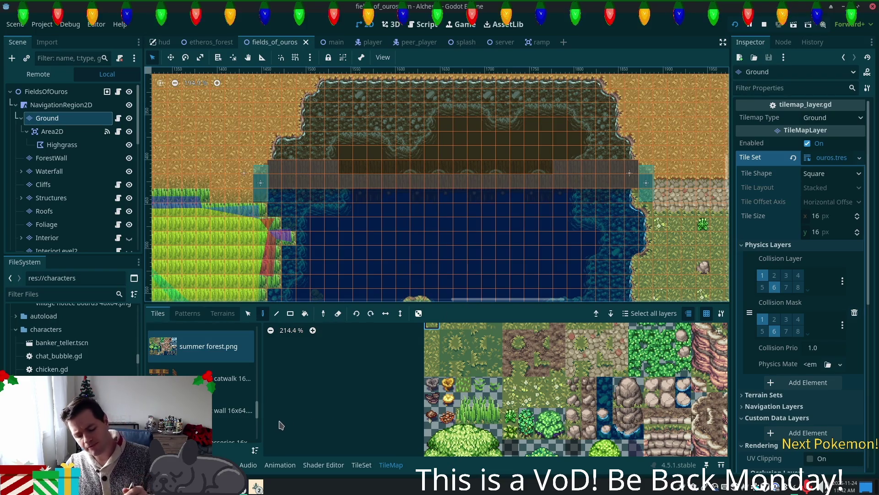
click(256, 486)
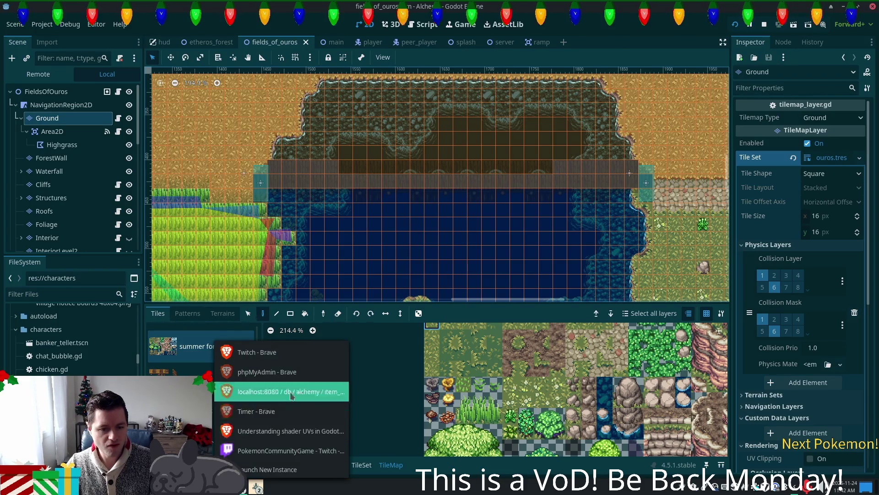
click(300, 409)
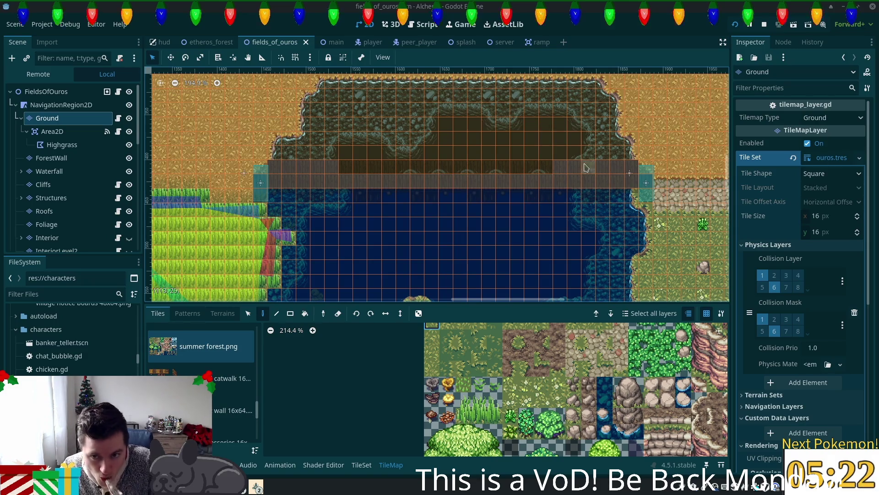
Step: Paint straight shoreline tiles up the lower part of the lake's left edge
scroll(618, 121, down, 4)
drag(618, 122, 605, 192)
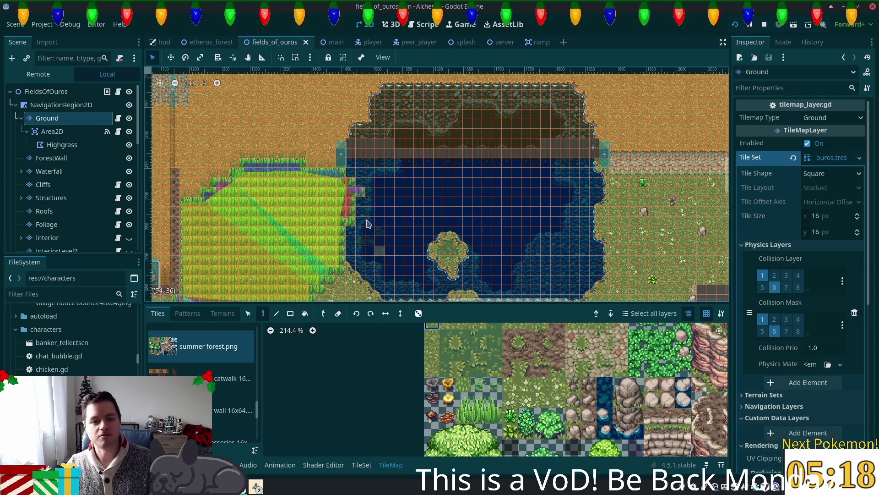
scroll(347, 257, up, 6)
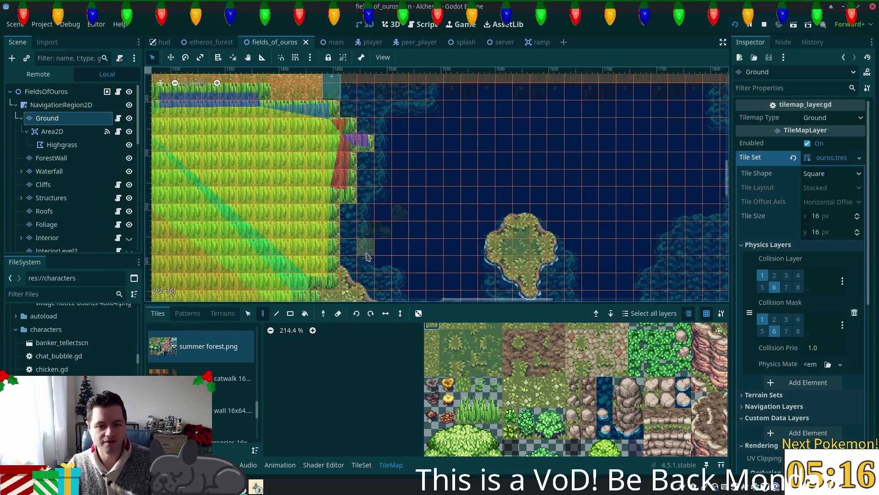
scroll(369, 256, up, 5)
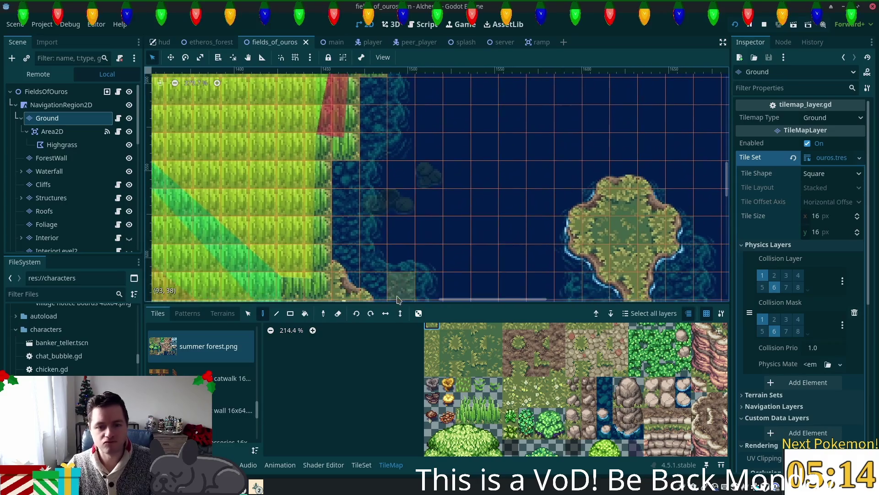
scroll(562, 368, down, 5)
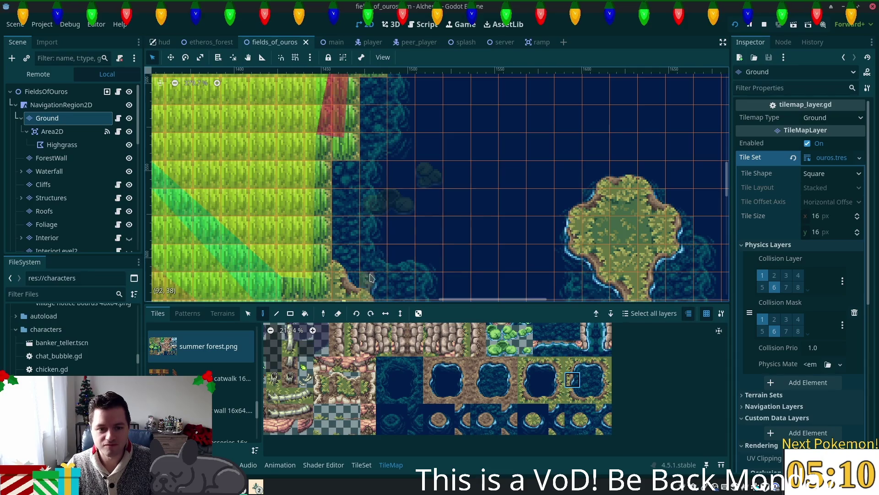
drag(342, 257, 340, 198)
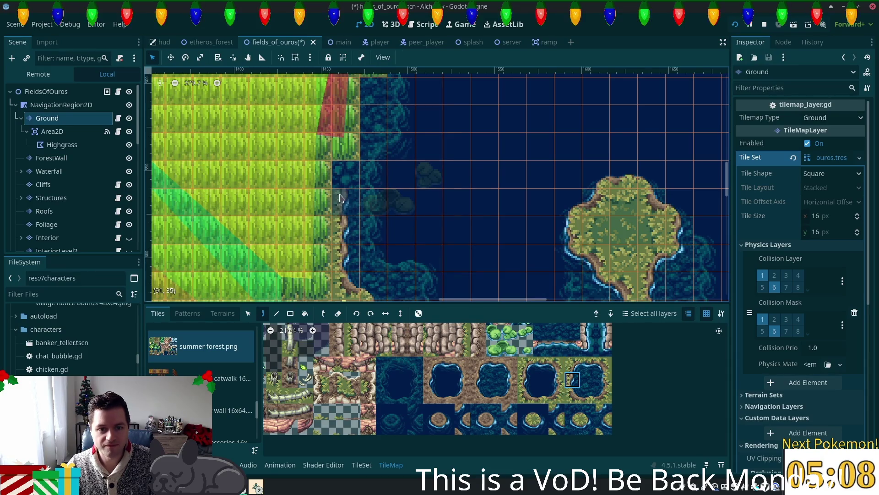
click(572, 364)
click(341, 181)
Step: Add shoreline corner tiles and extend the straight shoreline further up the left shore
click(588, 427)
click(373, 173)
scroll(541, 259, up, 3)
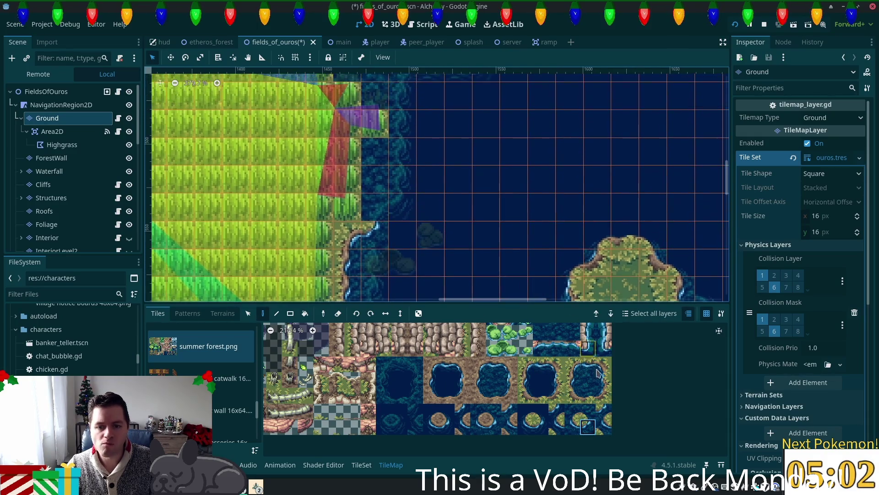
click(572, 380)
drag(378, 212, 373, 151)
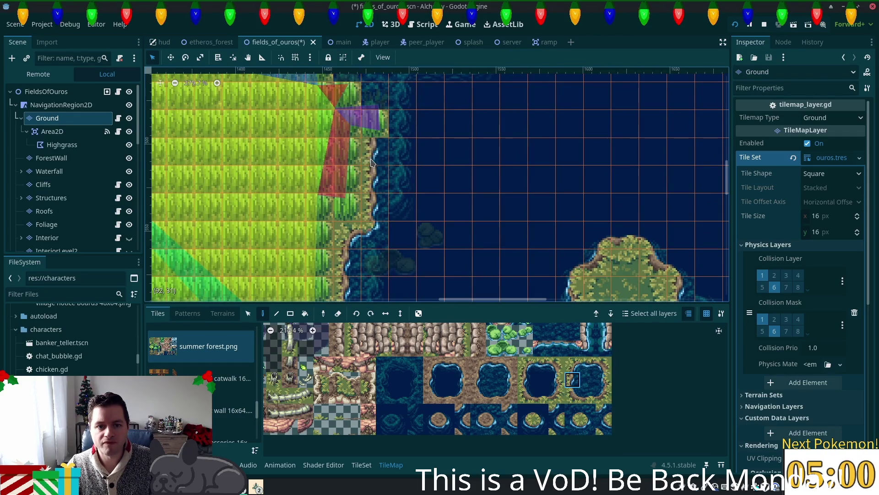
scroll(477, 202, up, 3)
click(573, 364)
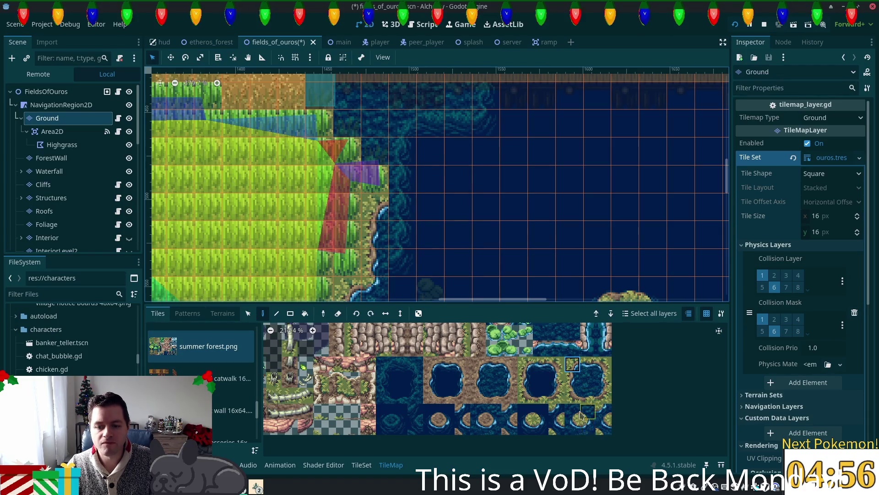
Step: Continue the curved shoreline tiles up the western bank toward the lake's northwest corner
click(402, 206)
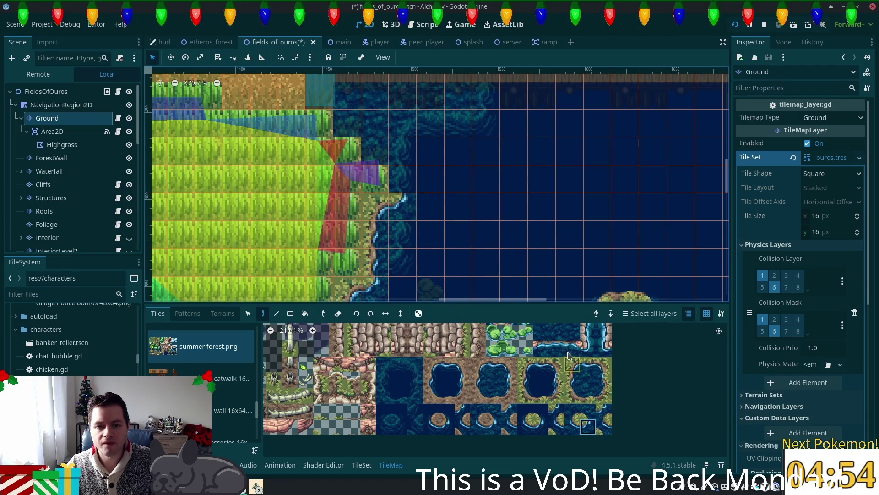
scroll(507, 270, up, 1)
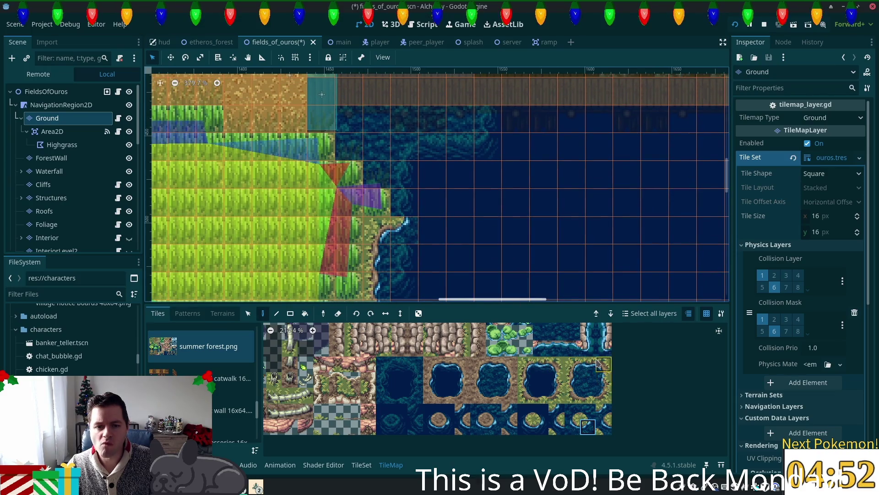
click(571, 384)
click(401, 230)
click(401, 202)
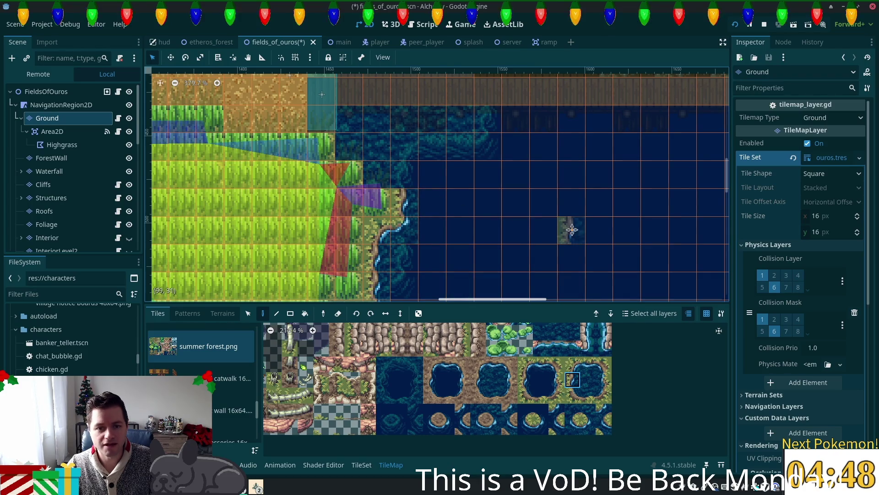
scroll(572, 230, up, 1)
click(588, 410)
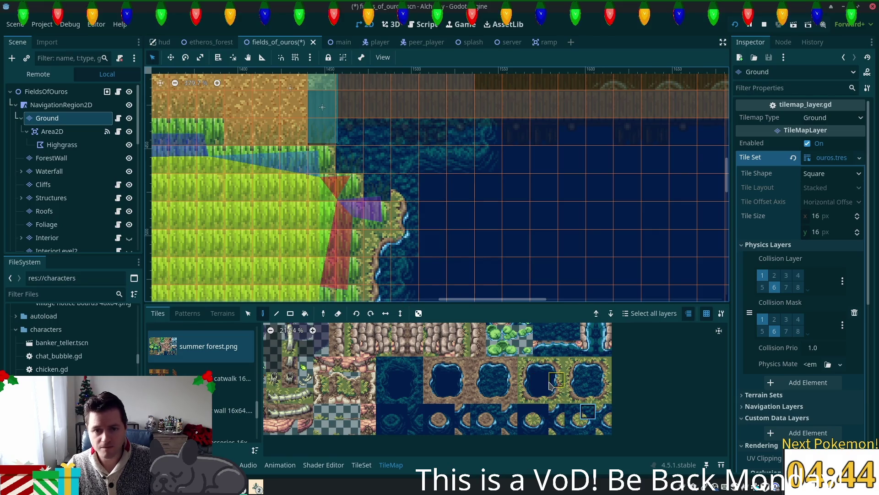
click(588, 396)
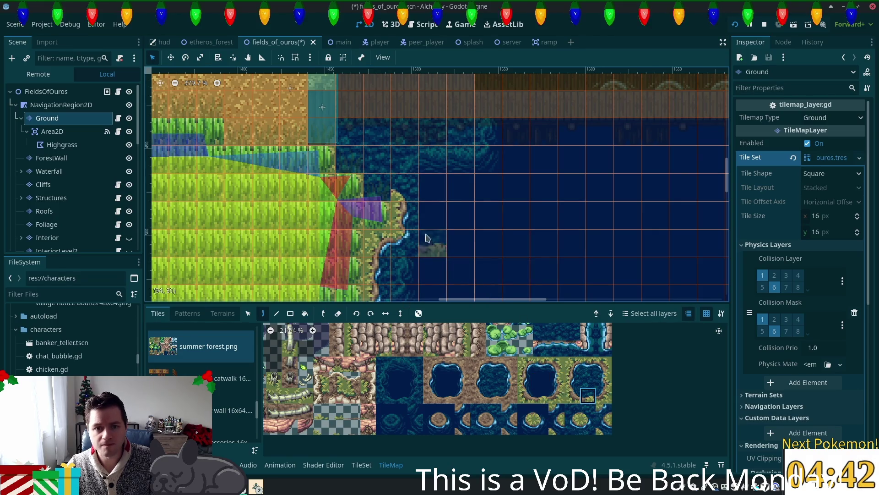
drag(377, 215, 377, 188)
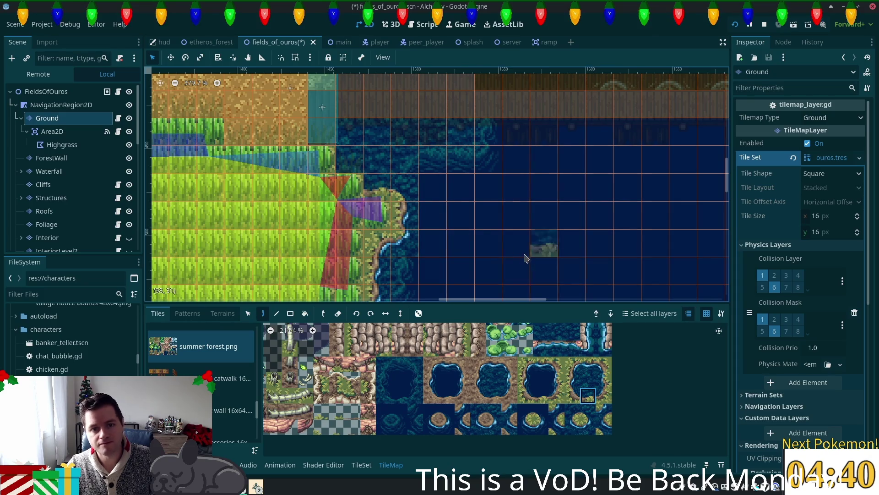
Step: Paint rock-edge tiles into two lake cells near the coast as a small outcrop
click(572, 395)
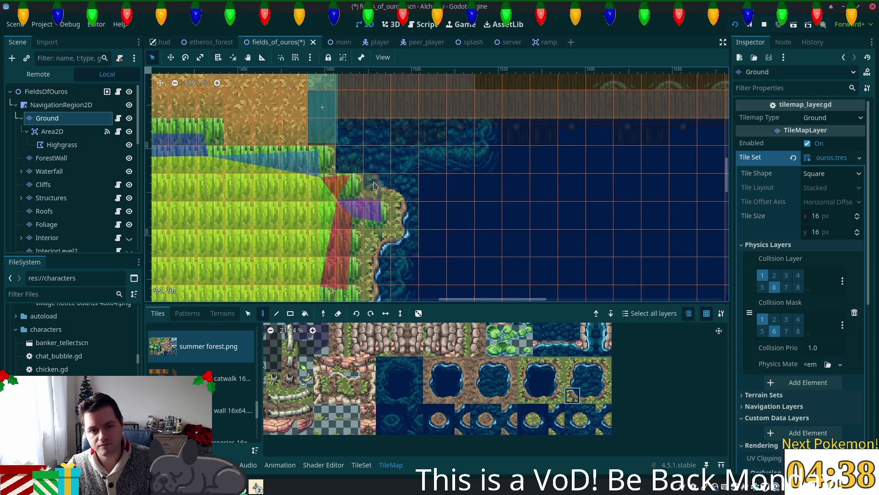
click(377, 160)
click(350, 159)
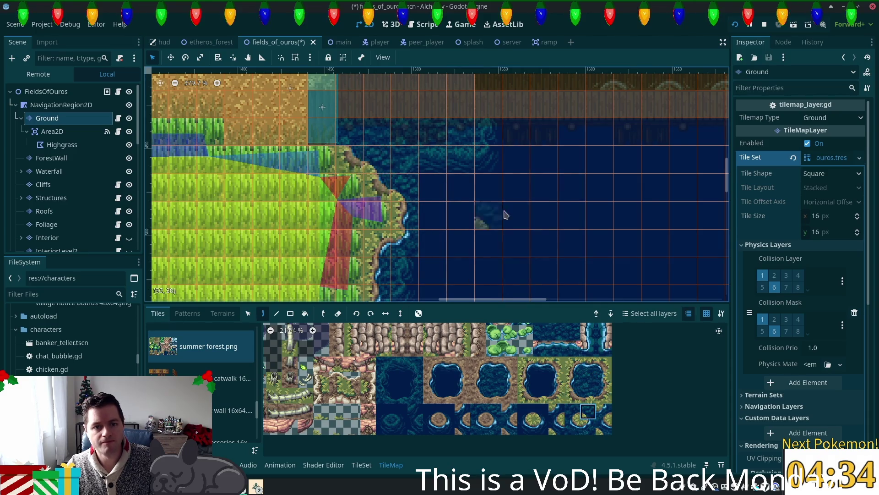
drag(476, 176, 508, 243)
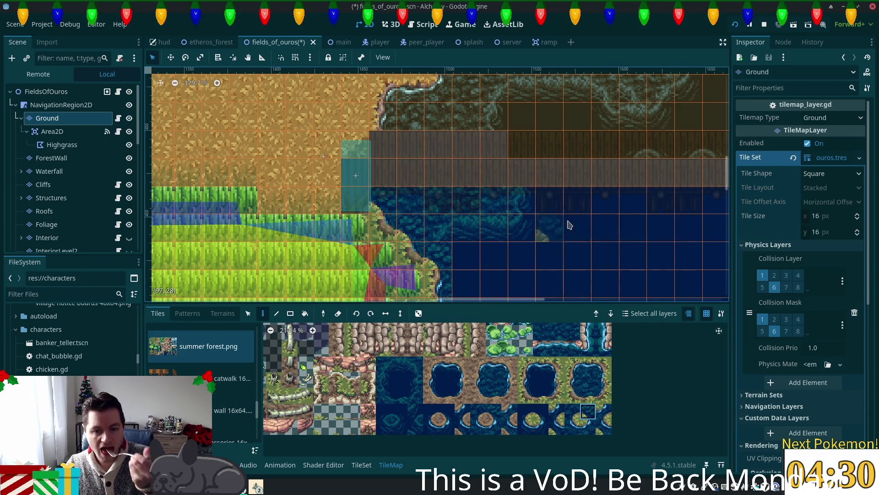
scroll(572, 238, down, 5)
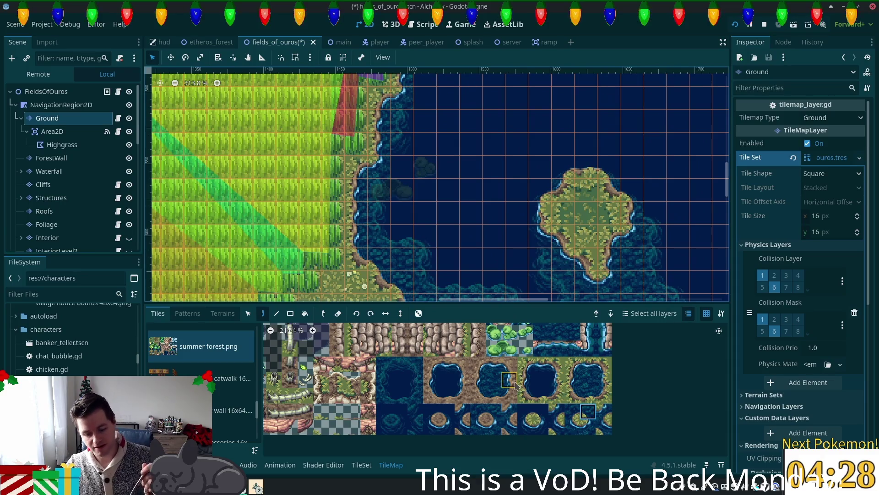
scroll(411, 239, up, 10)
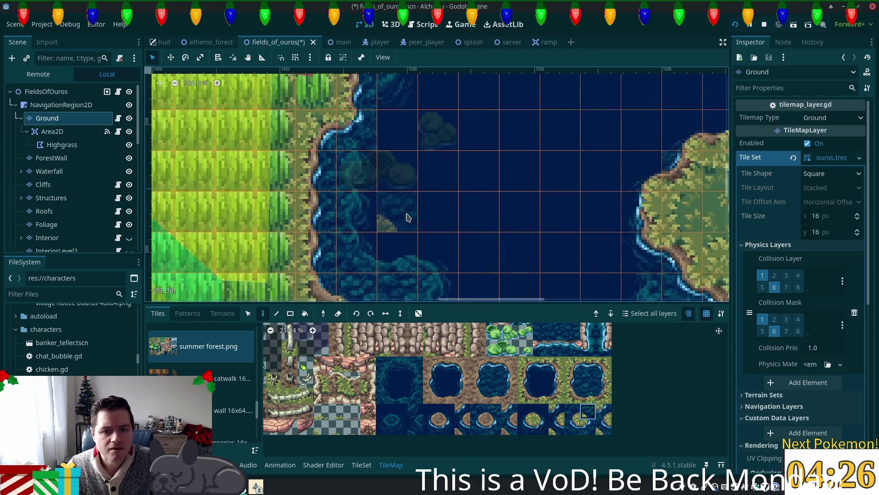
scroll(410, 238, up, 3)
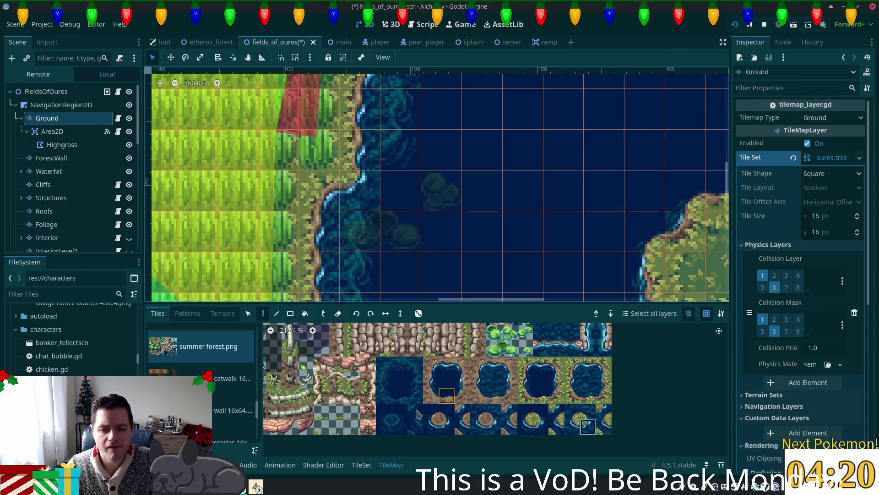
click(400, 426)
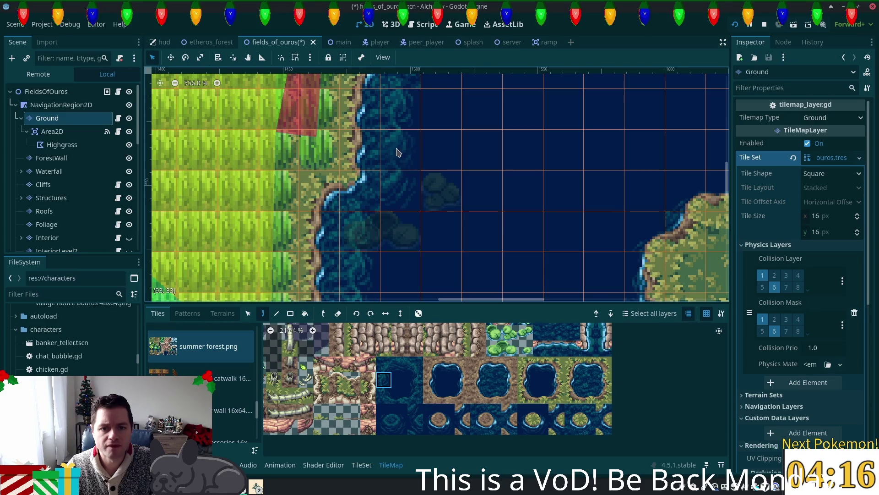
scroll(509, 220, up, 5)
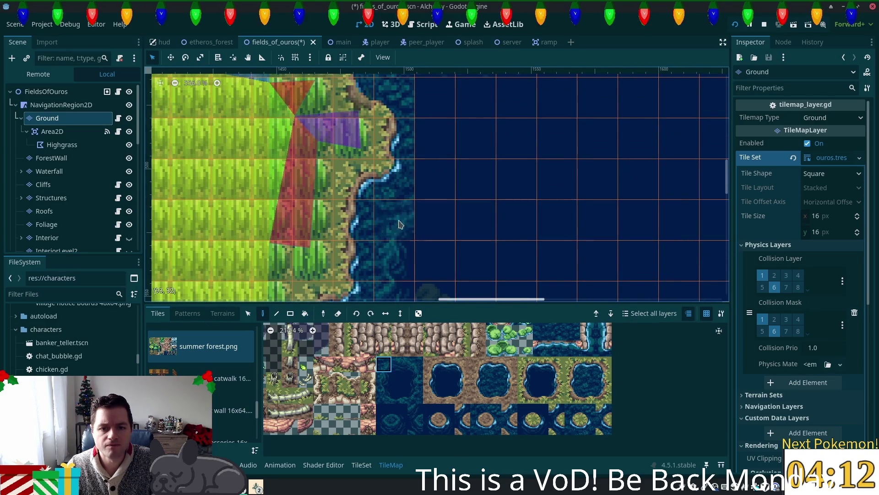
scroll(403, 215, down, 6)
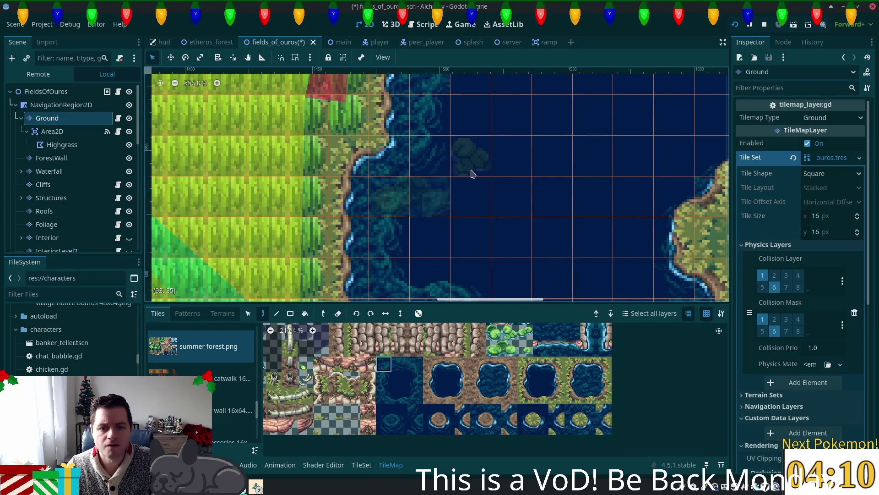
click(399, 426)
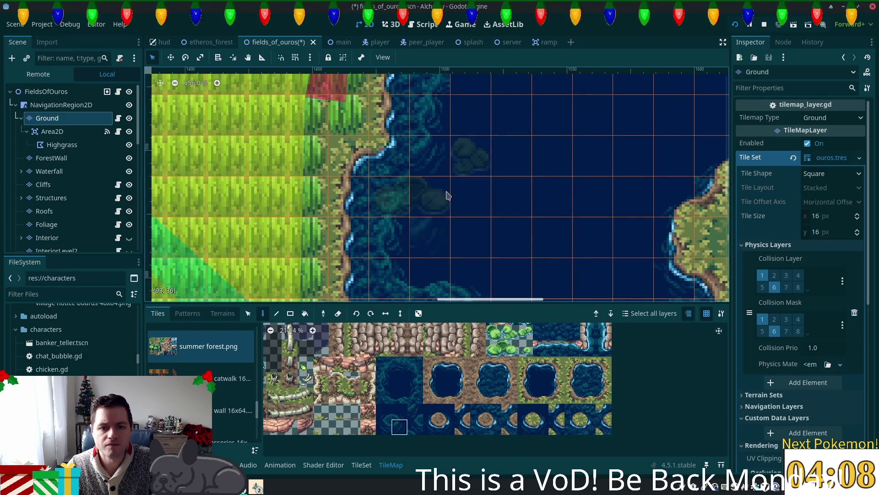
scroll(543, 199, up, 2)
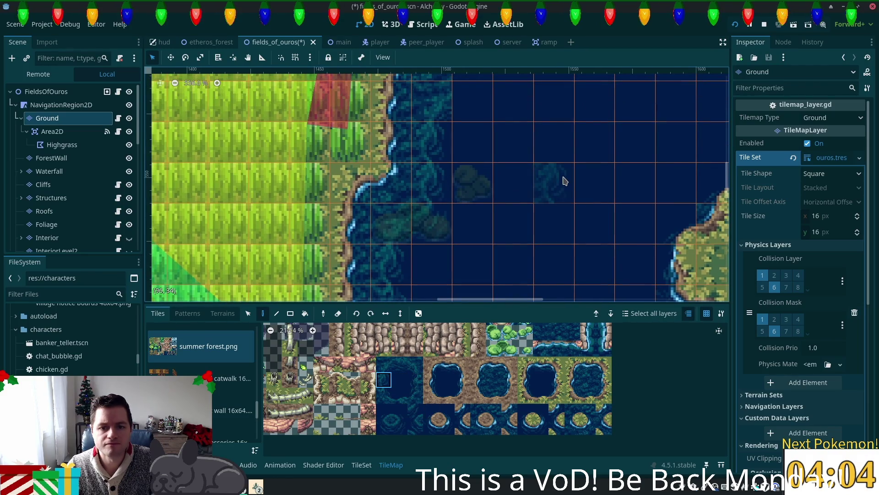
scroll(564, 181, up, 5)
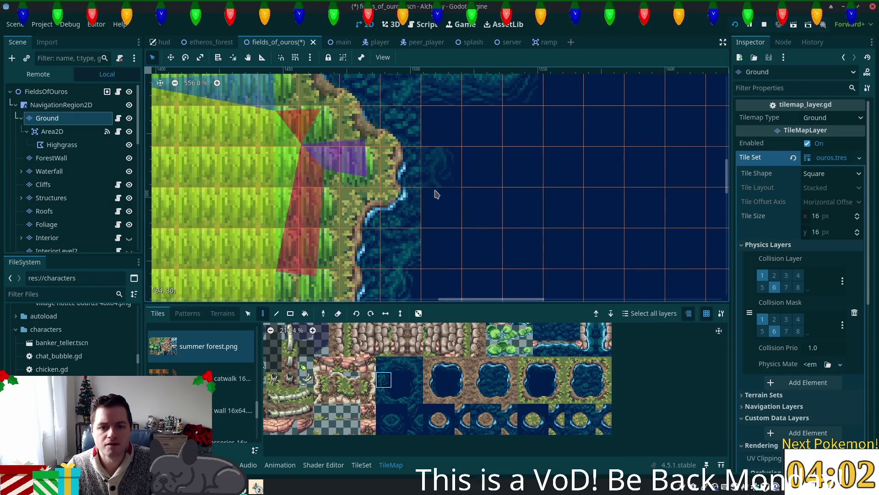
click(406, 431)
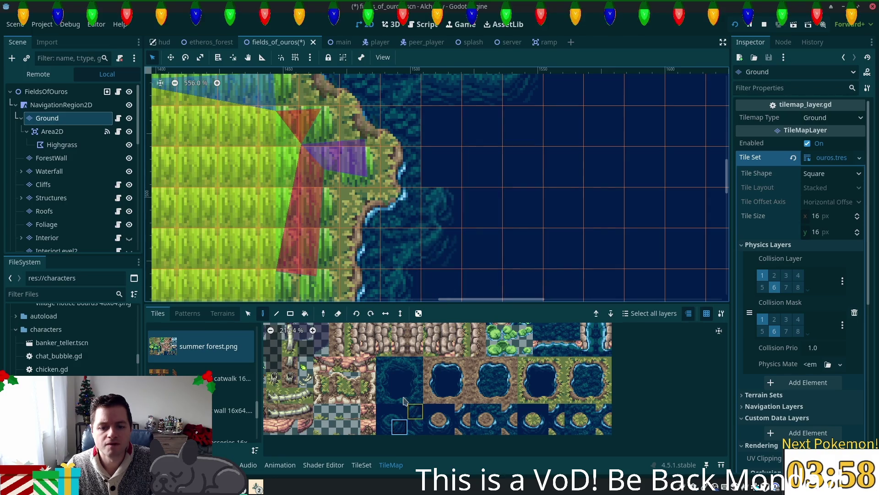
click(384, 379)
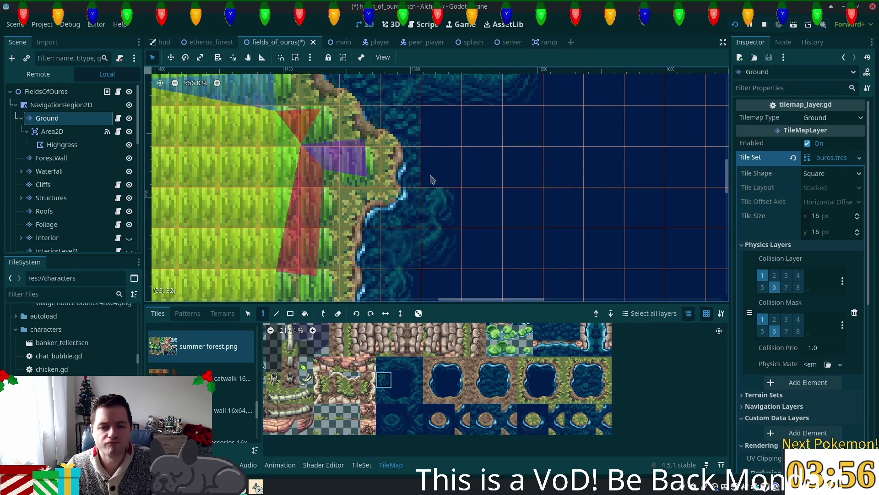
scroll(436, 260, up, 3)
scroll(436, 260, up, 1)
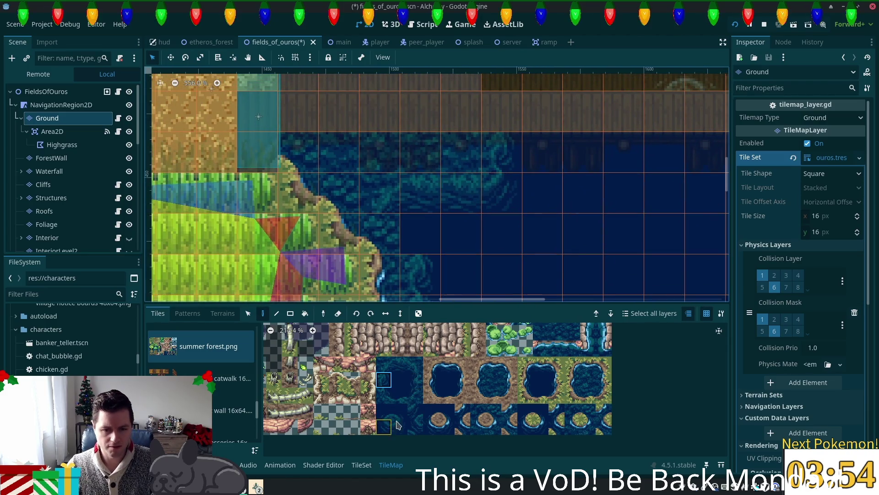
Step: Try two more water-edge tiles from the atlas, then save the fields_of_ouros scene with Ctrl+S
click(399, 411)
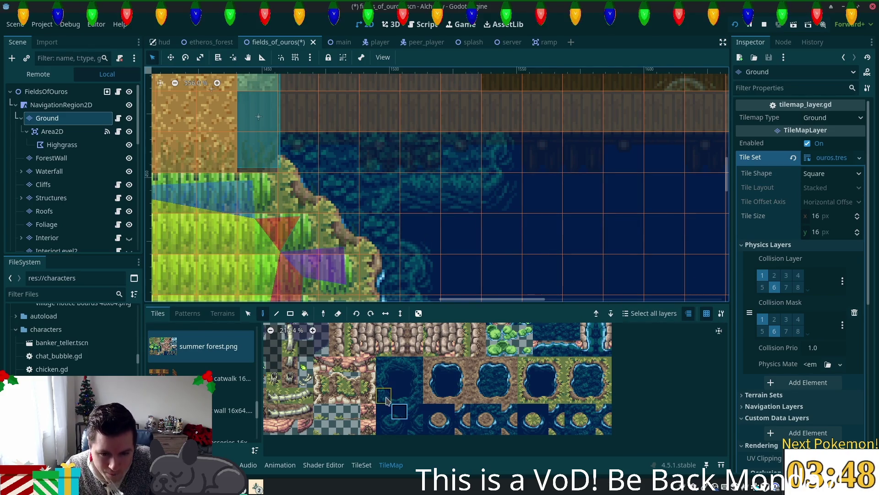
click(387, 401)
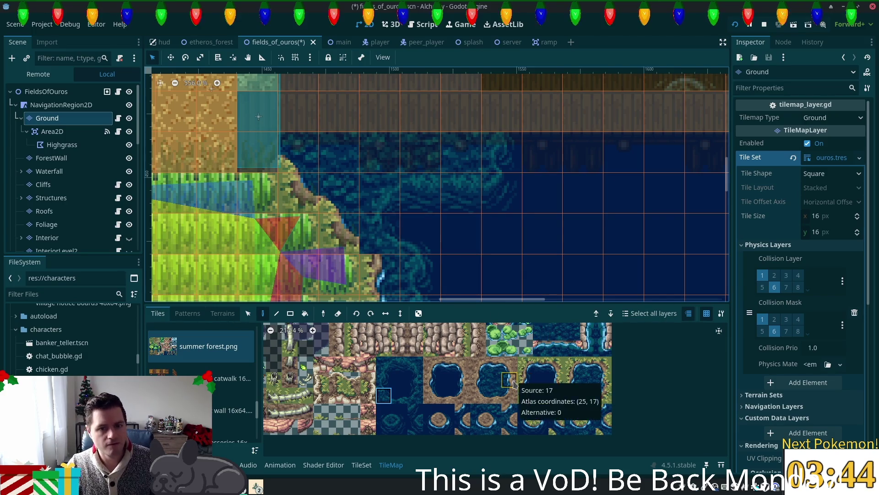
key(ctrl+s)
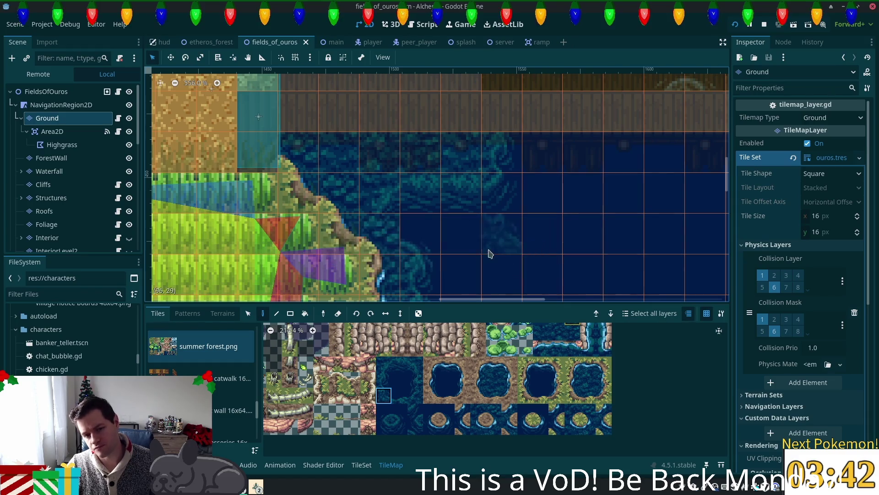
Step: Zoom out over the lake island and run the project with F5
scroll(542, 301, down, 3)
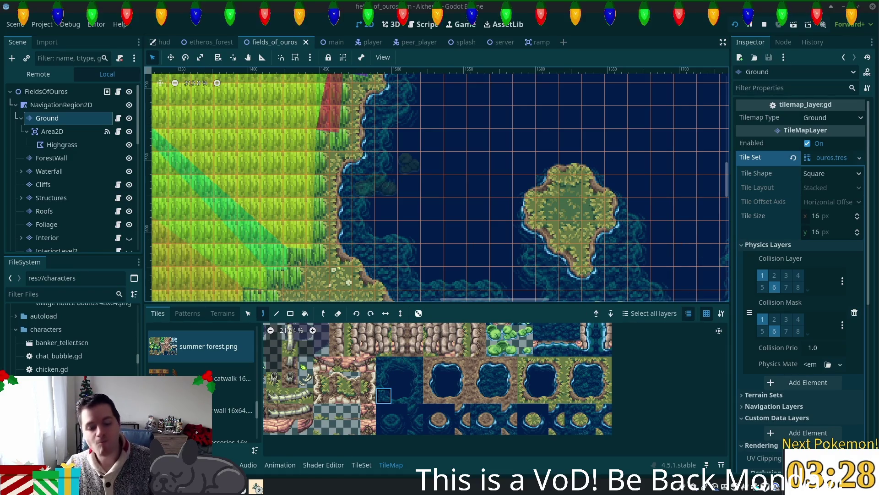
key(F5)
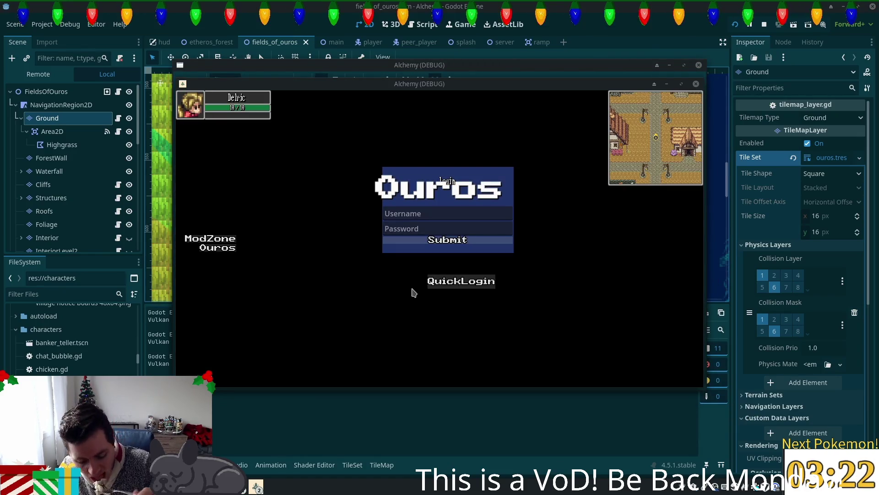
Step: Confirm QuickLogin on the Ouros login screen to enter the fields beside the lake
key(Return)
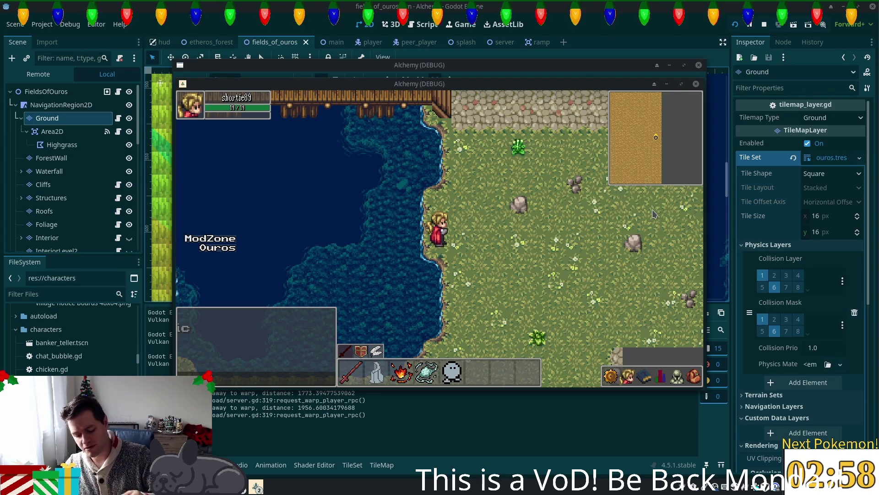
Step: Walk the character up onto the dock and back and forth along it
key(Up)
key(Left)
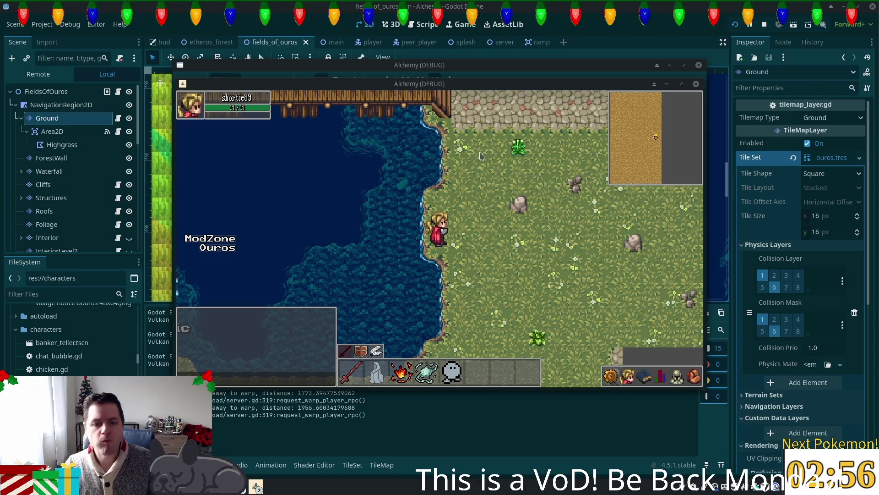
key(Up)
key(Left)
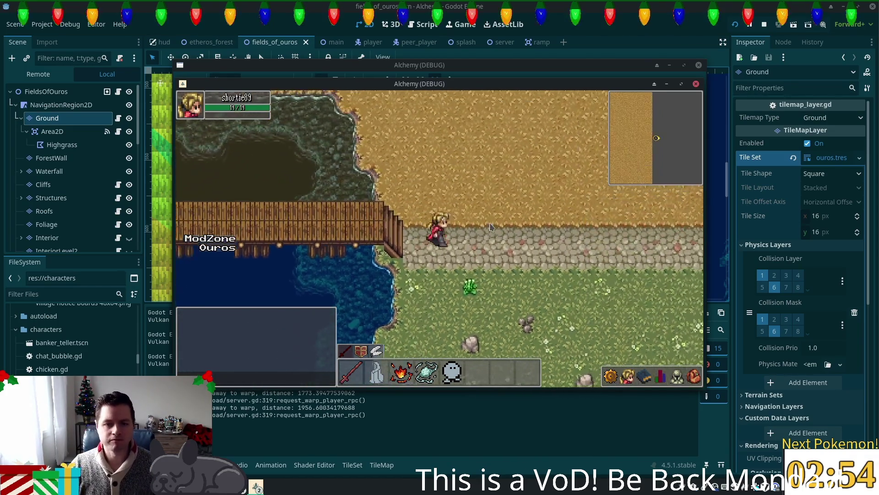
key(Left)
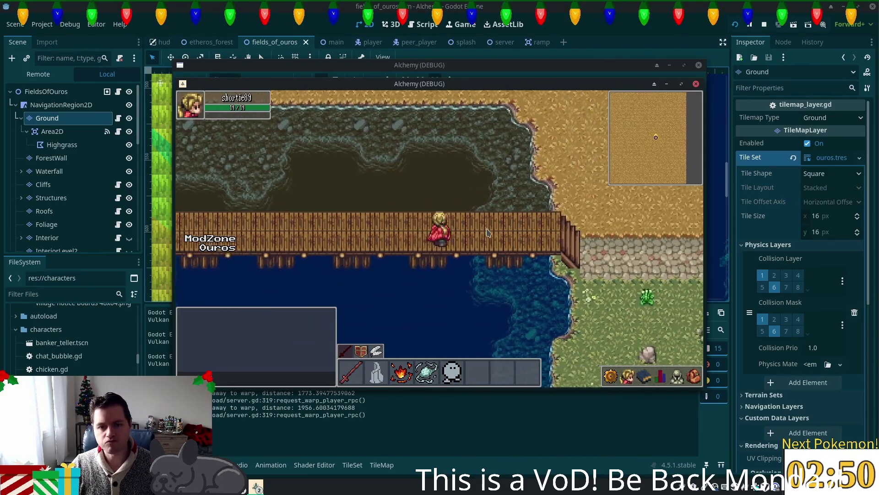
key(Down)
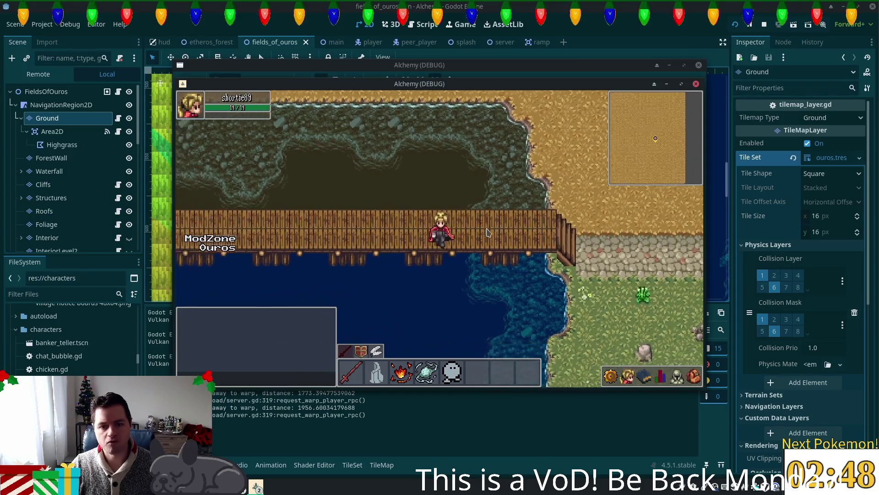
key(Left)
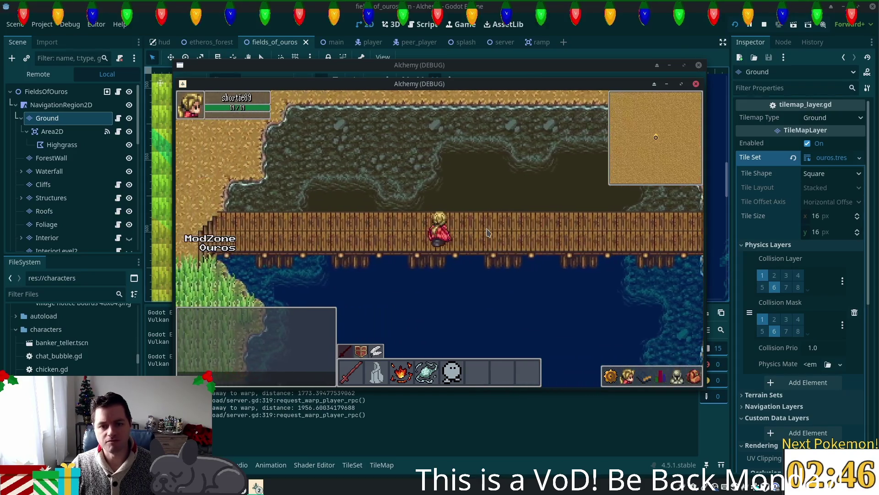
key(Left)
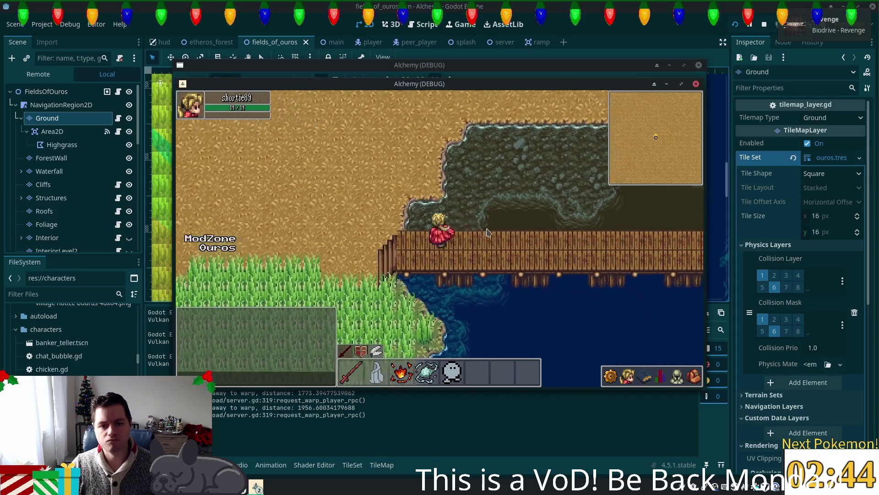
key(Right)
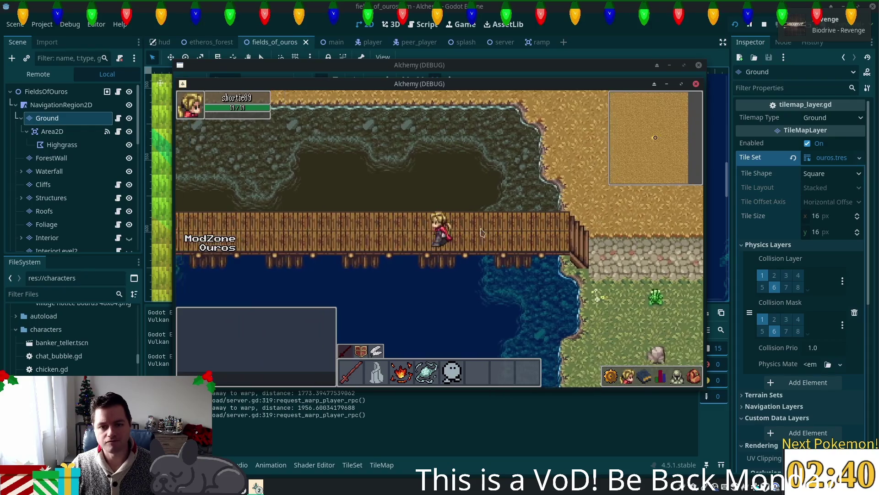
key(Left)
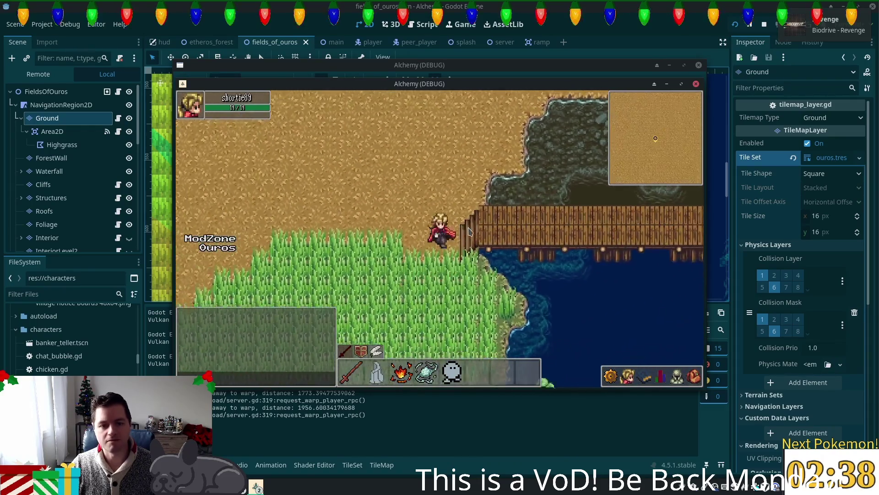
Step: Walk south along the grassy lakeshore and back north, then return to the Godot editor
key(Down)
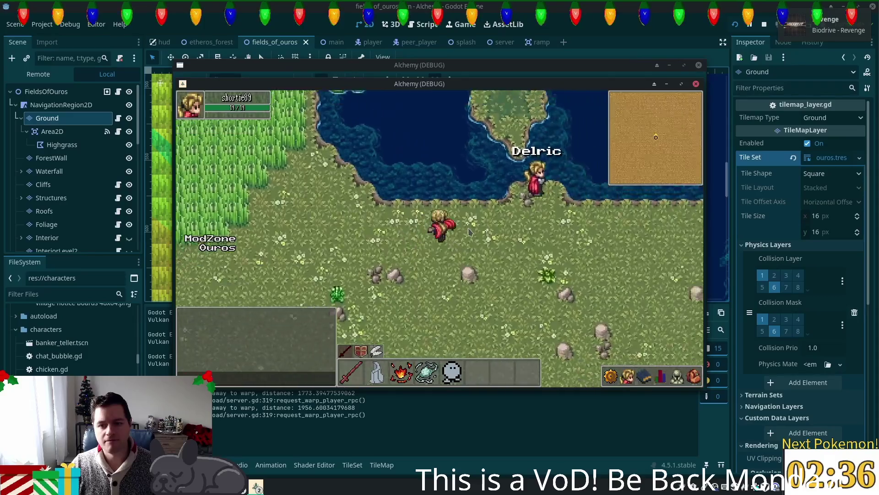
key(Right)
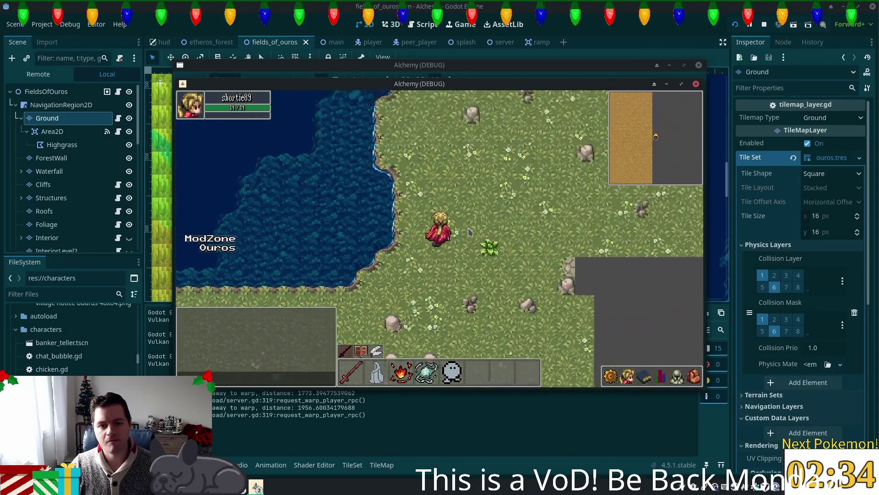
key(Down)
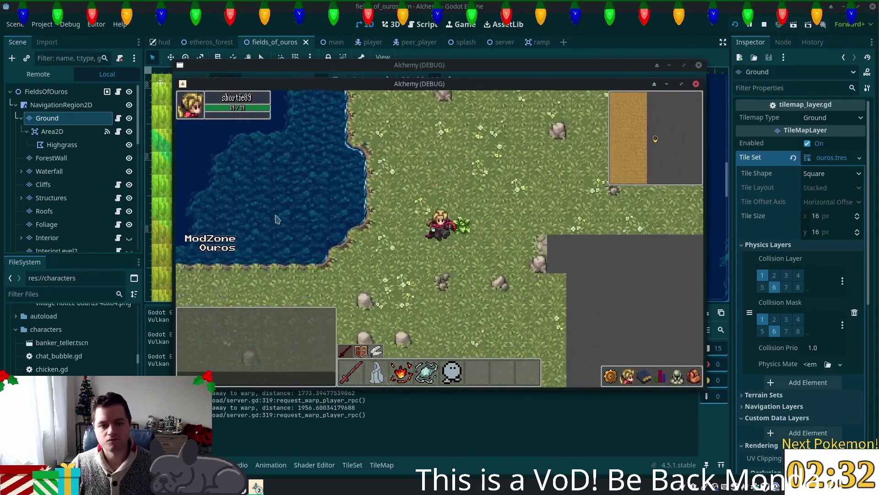
key(Up)
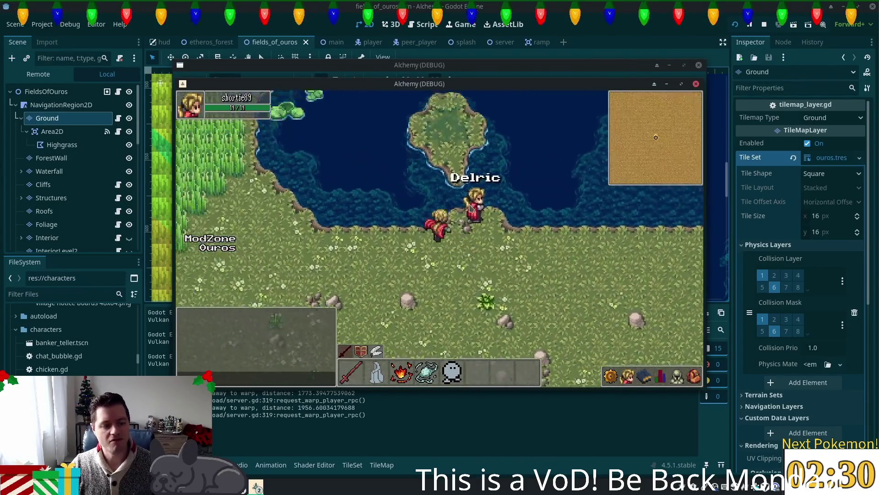
key(Up)
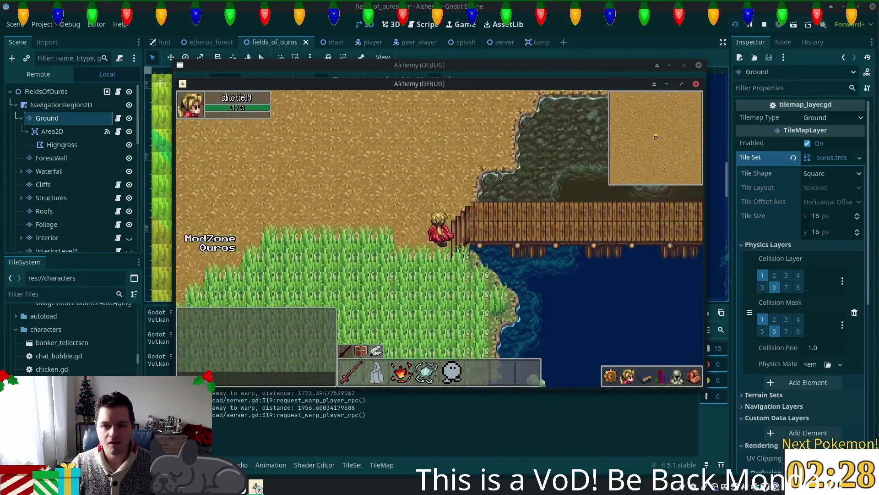
click(160, 126)
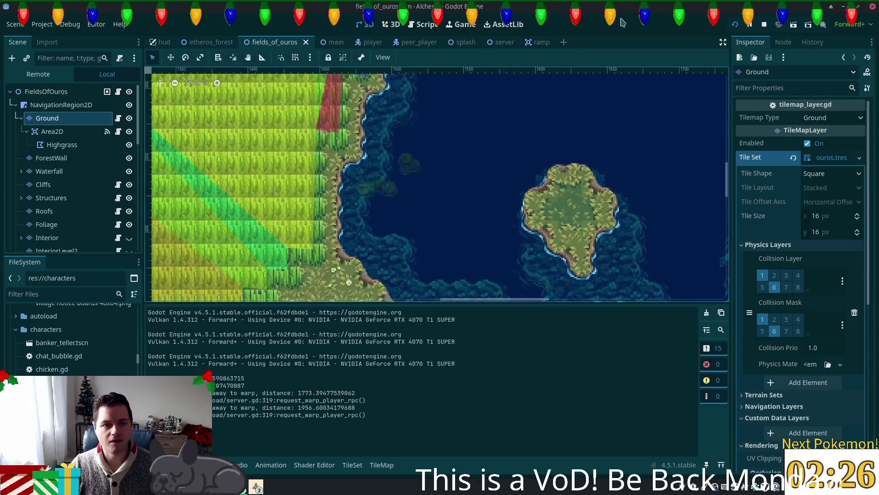
Step: From the TileMap panel, drag plank tiles across the dock's top row, then save with Ctrl+S
scroll(453, 229, up, 10)
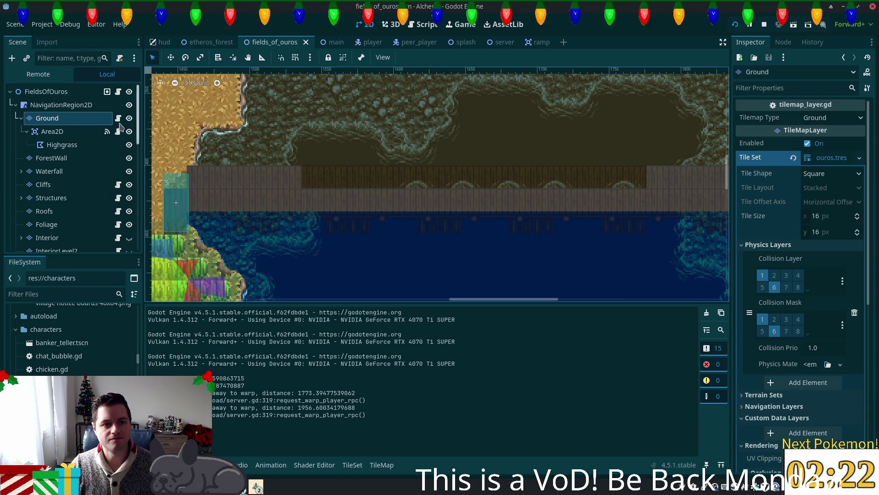
click(377, 465)
mouse_move(301, 198)
mouse_down()
mouse_move(334, 180)
mouse_move(609, 177)
mouse_up()
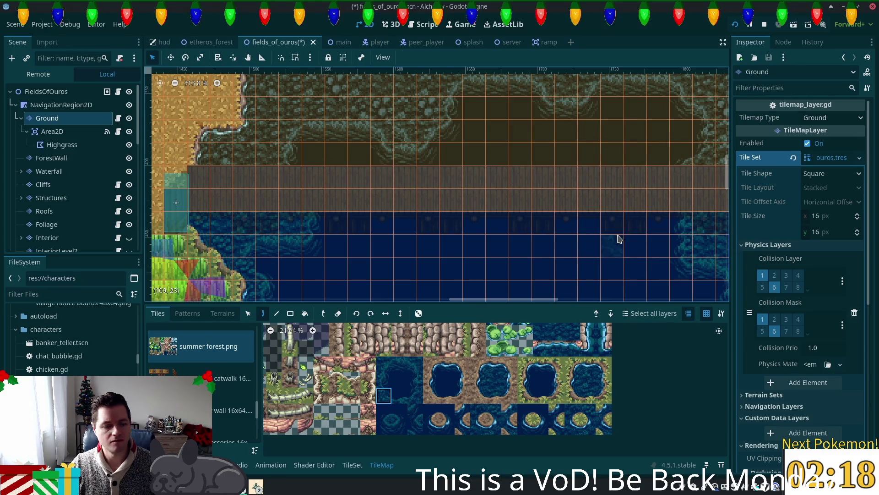
key(ctrl+s)
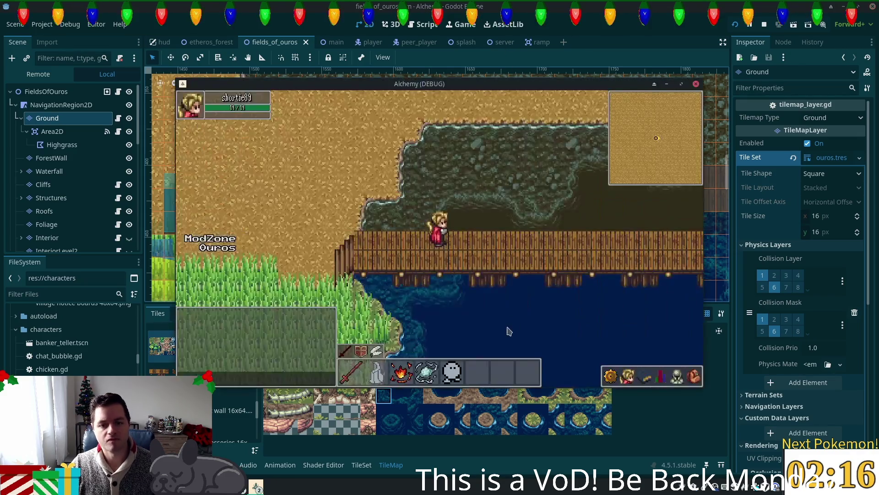
Step: Walk from the dock onto the sand and up the cobblestone path toward the crop field
key(Right)
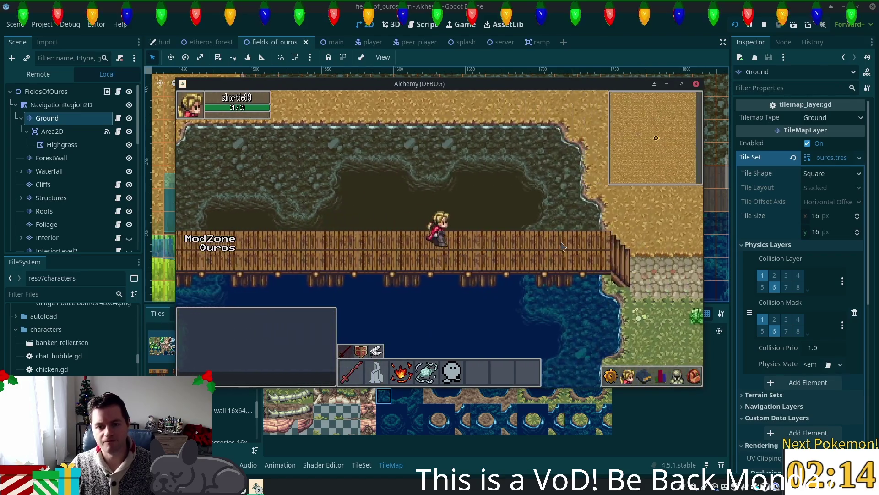
key(Left)
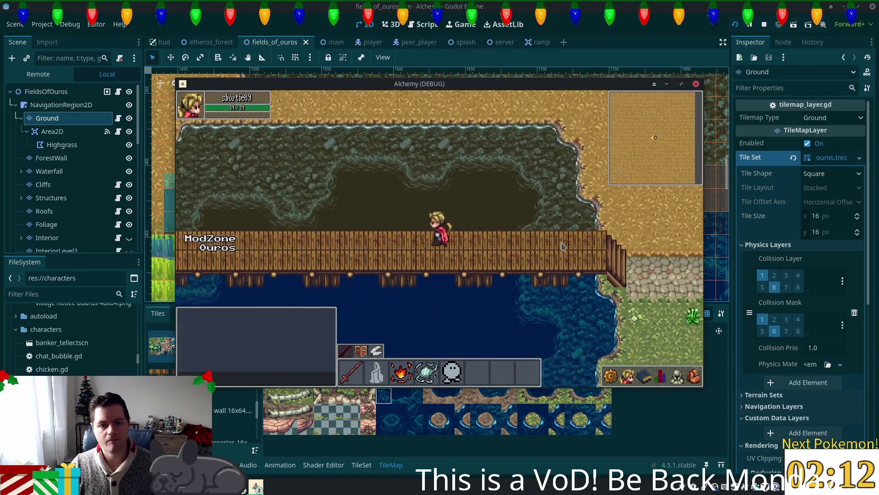
key(Left)
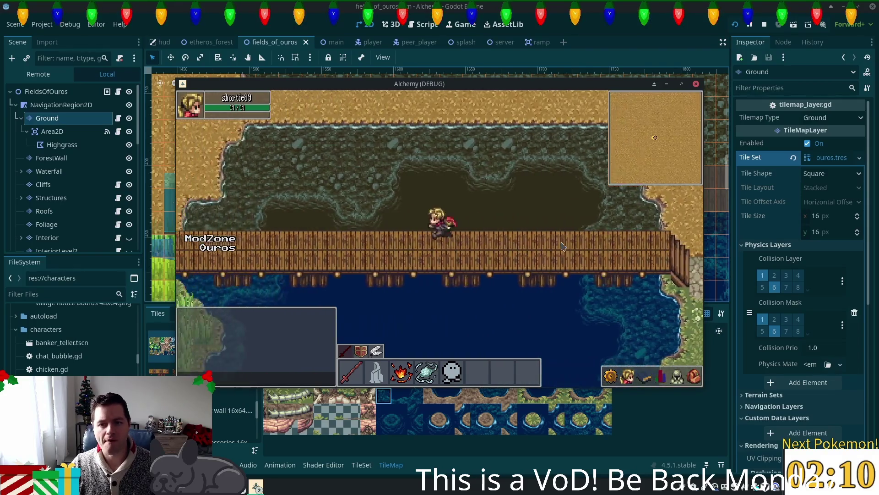
key(Up)
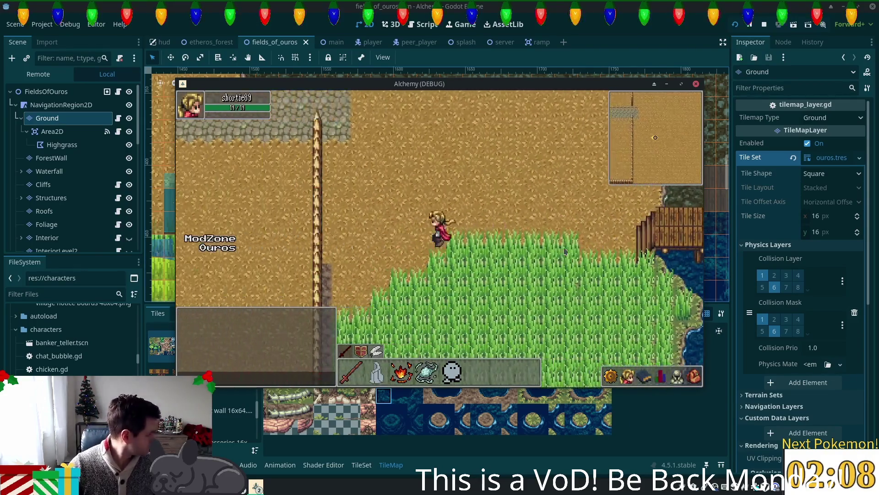
key(Up)
key(Left)
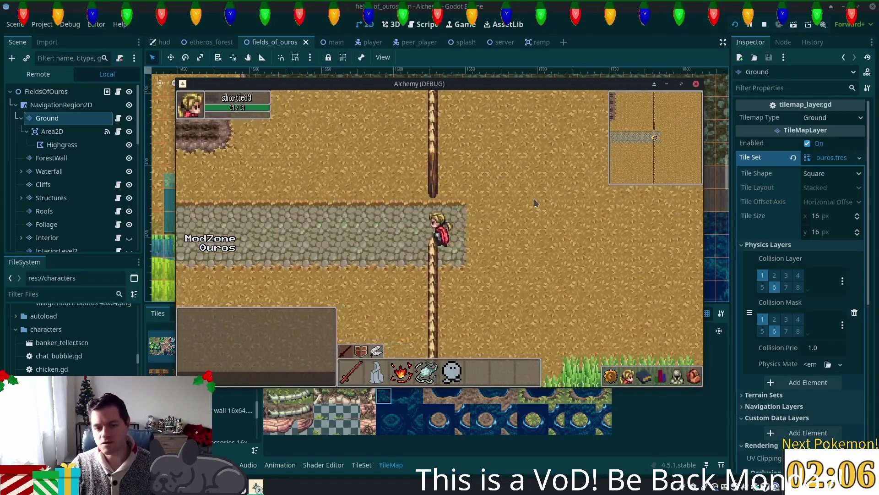
key(Left)
key(Up)
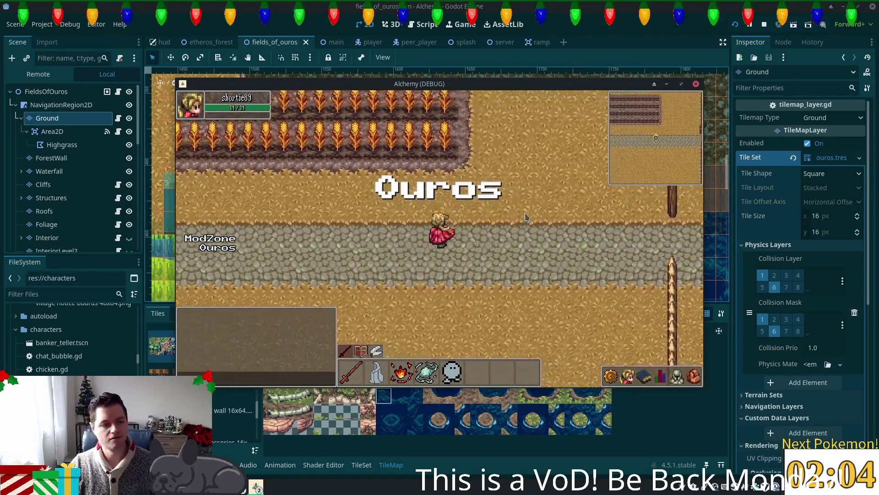
key(Up)
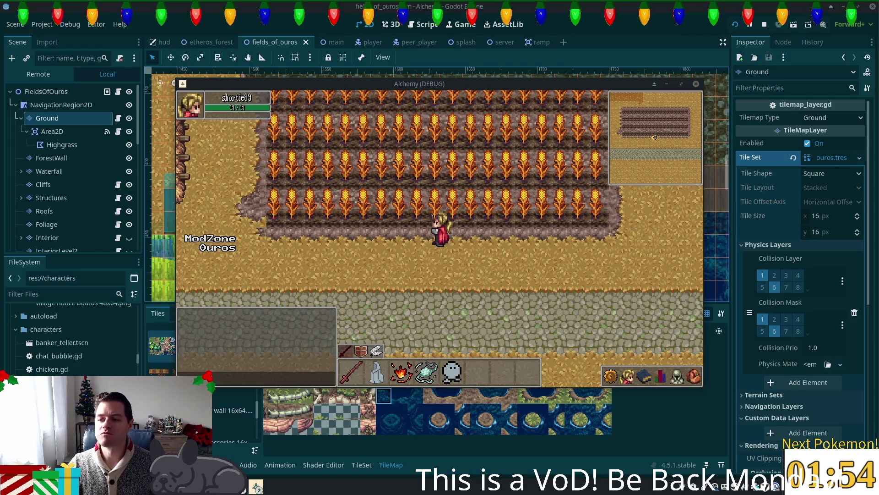
Step: Walk past the crop field and shed into the animal pen, then back out to the path
key(Left)
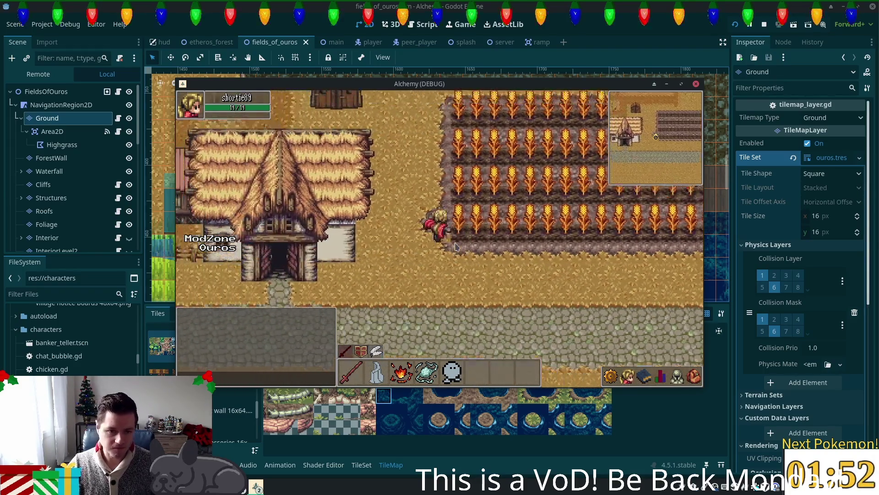
key(Up)
key(Left)
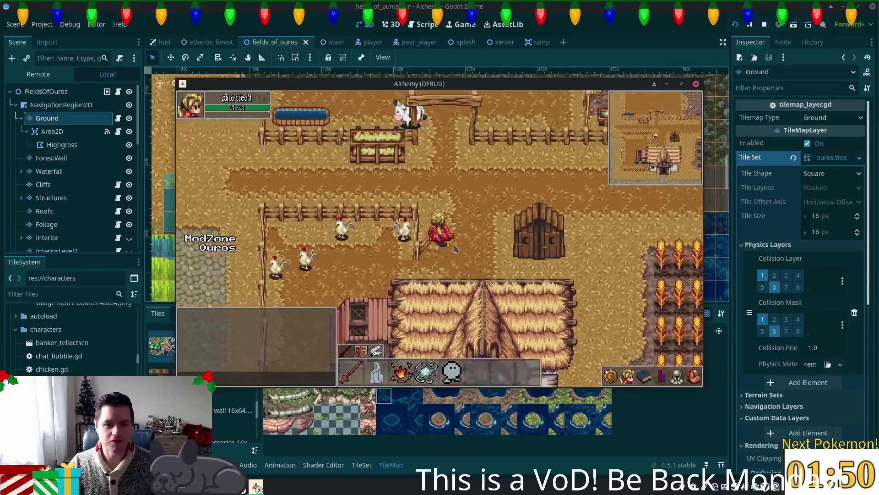
key(Up)
key(Up)
key(Right)
key(Down)
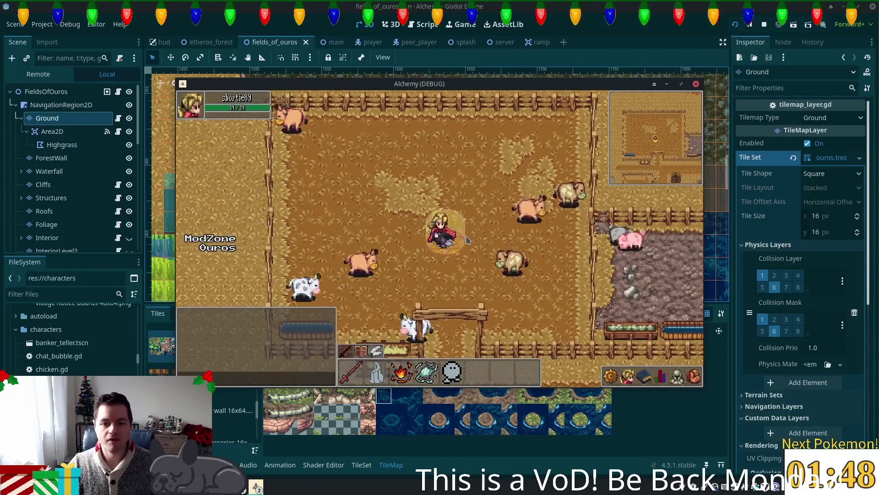
key(Up)
key(Left)
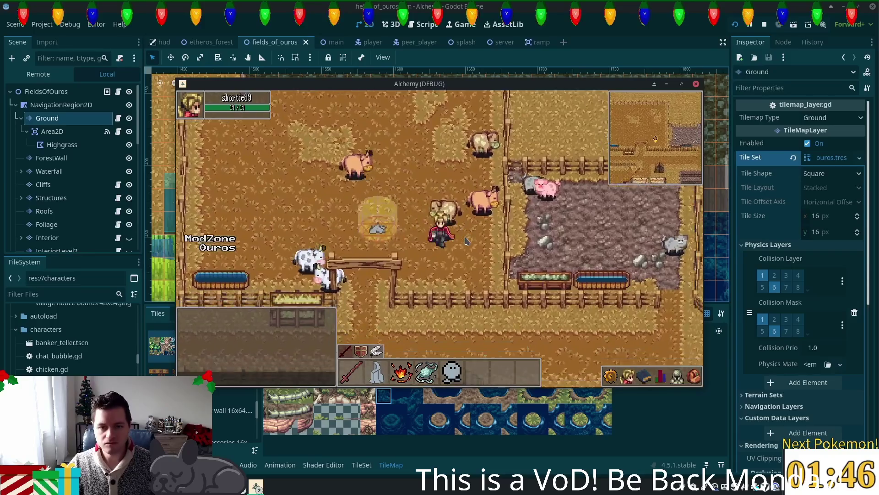
key(Up)
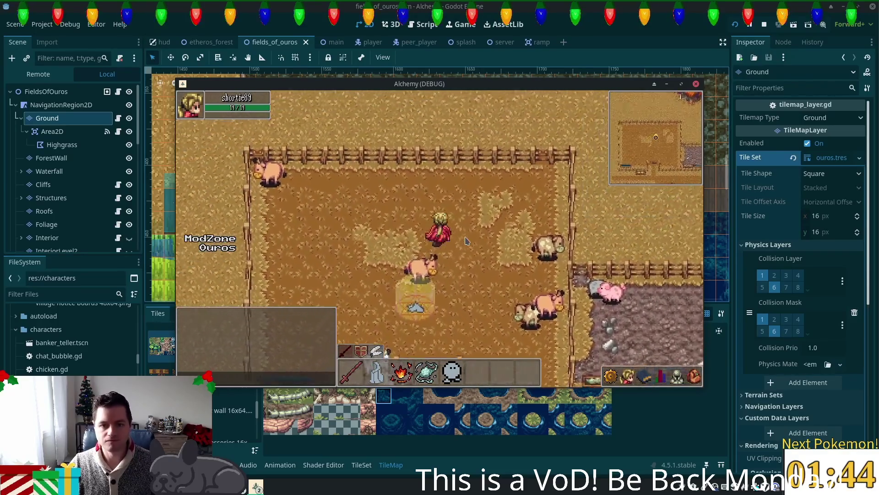
key(Right)
key(Down)
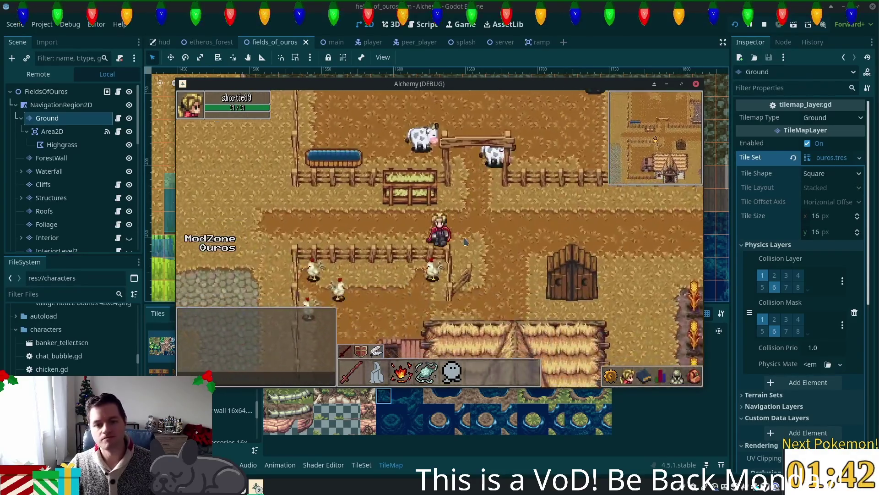
key(Left)
key(Left)
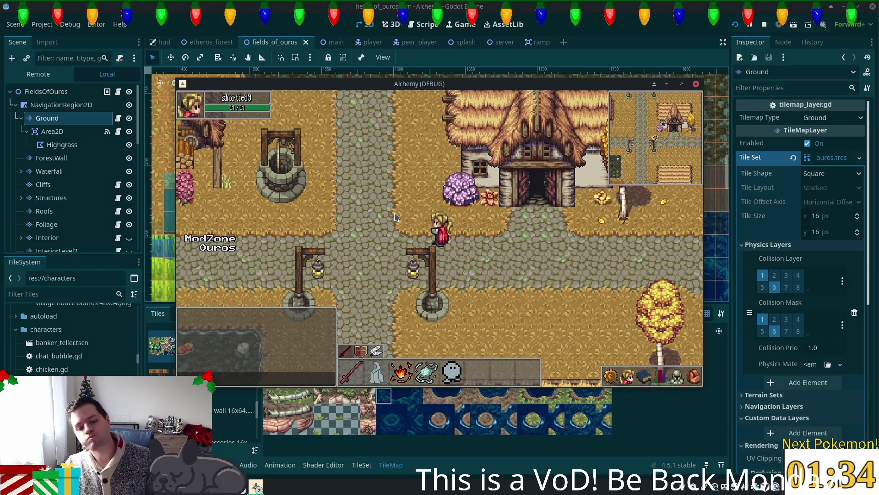
Step: Follow the cobblestone path east into the fields and head south until the lake appears
key(Right)
key(Down)
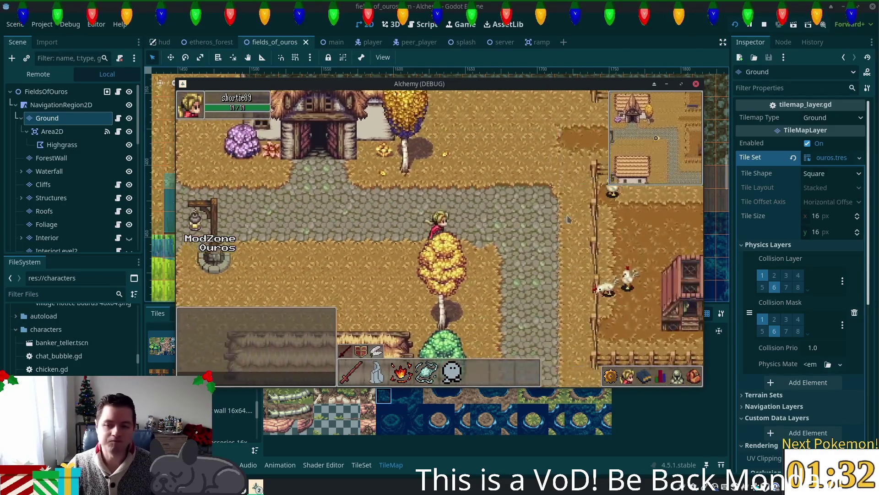
key(Right)
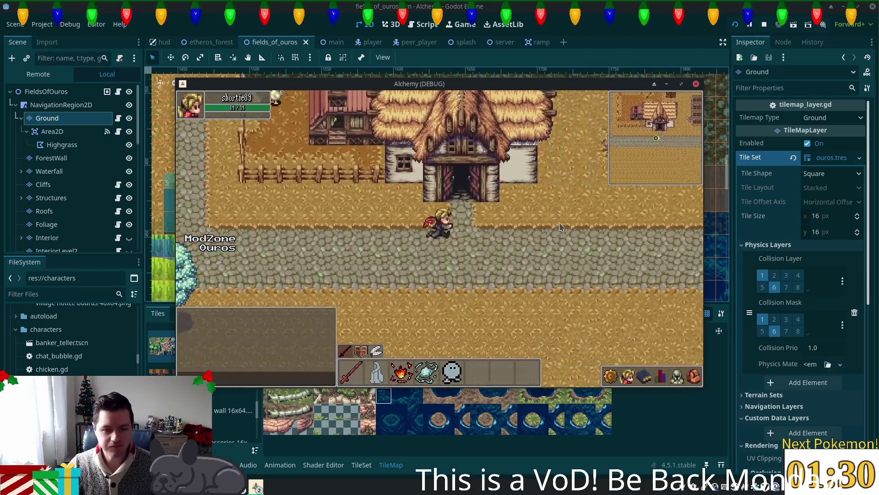
key(Right)
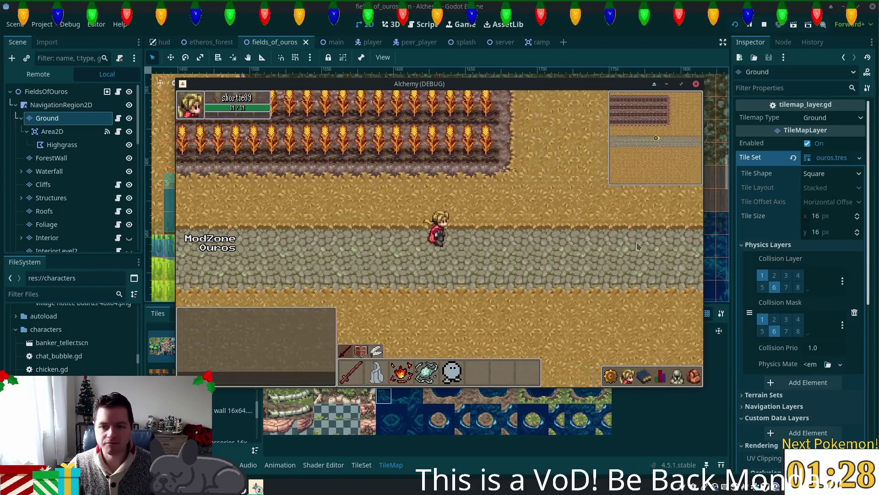
key(Right)
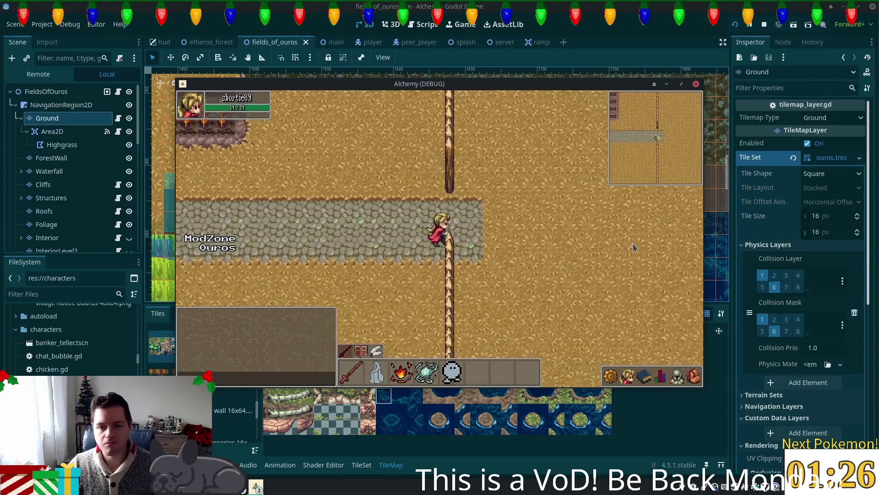
key(Right)
key(Down)
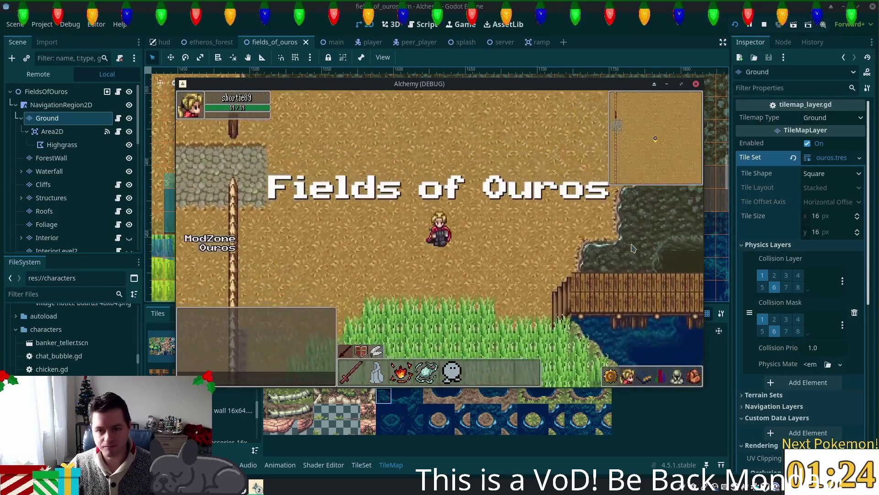
key(Down)
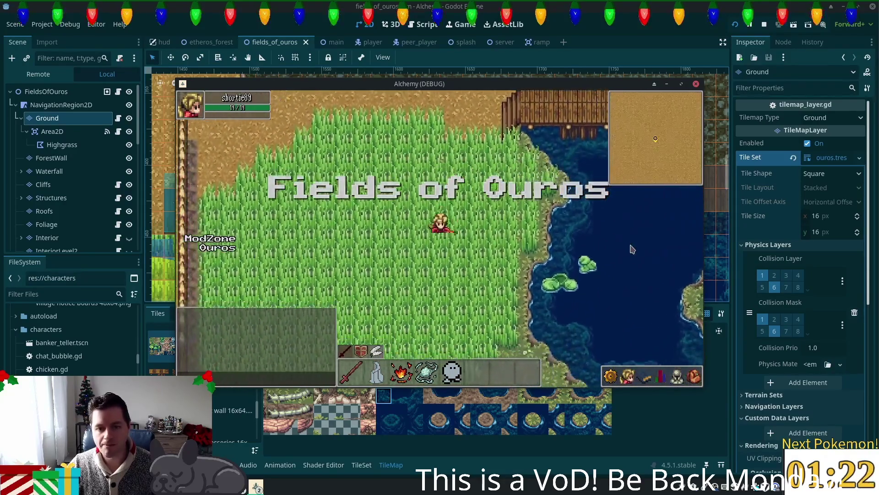
key(Down)
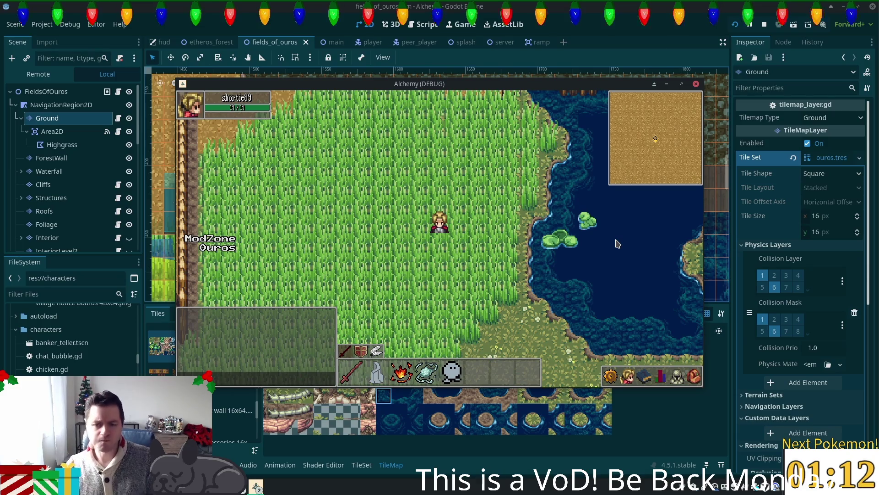
Step: Walk along the lake shore to view the island, then switch back to the tilemap editor
key(Down)
key(Right)
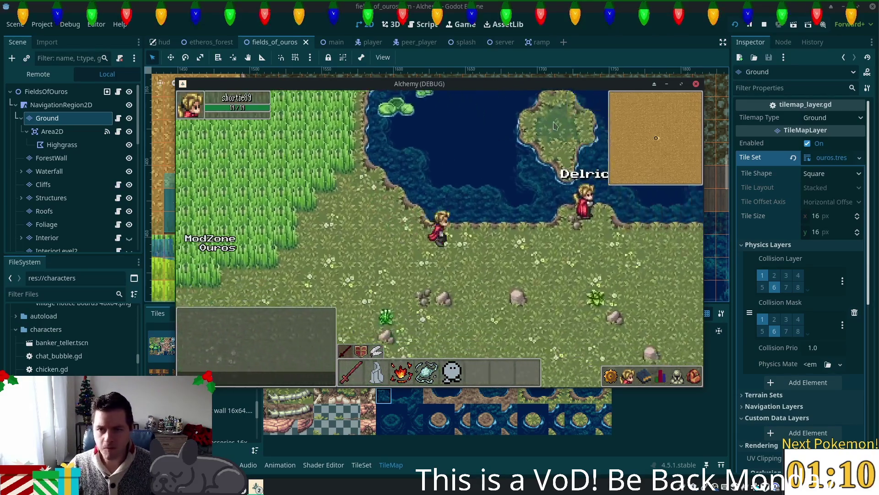
key(Right)
key(Up)
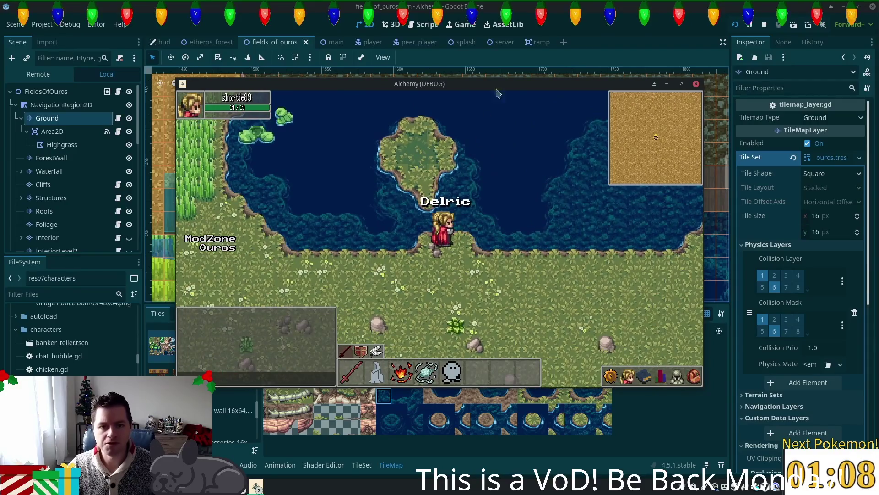
click(640, 4)
scroll(513, 232, down, 5)
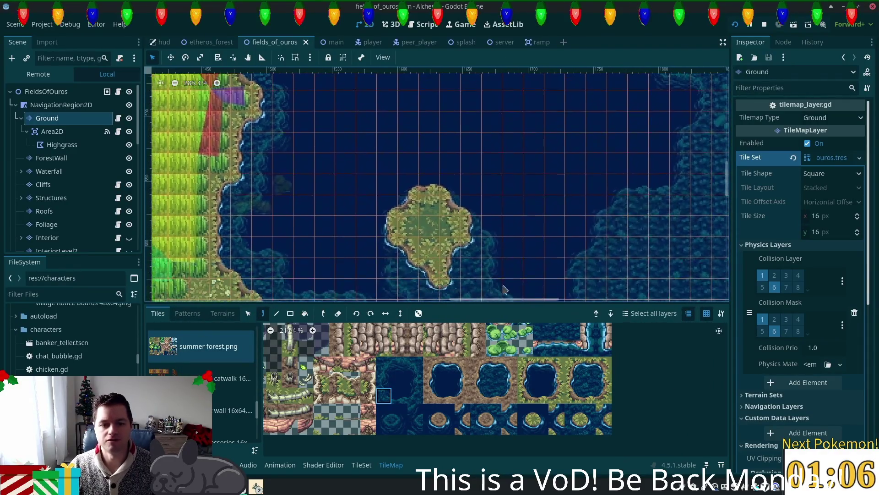
Step: Select the Foliage layer and trial a small bush on the island, then undo it
scroll(458, 348, up, 1)
scroll(433, 234, up, 4)
click(49, 171)
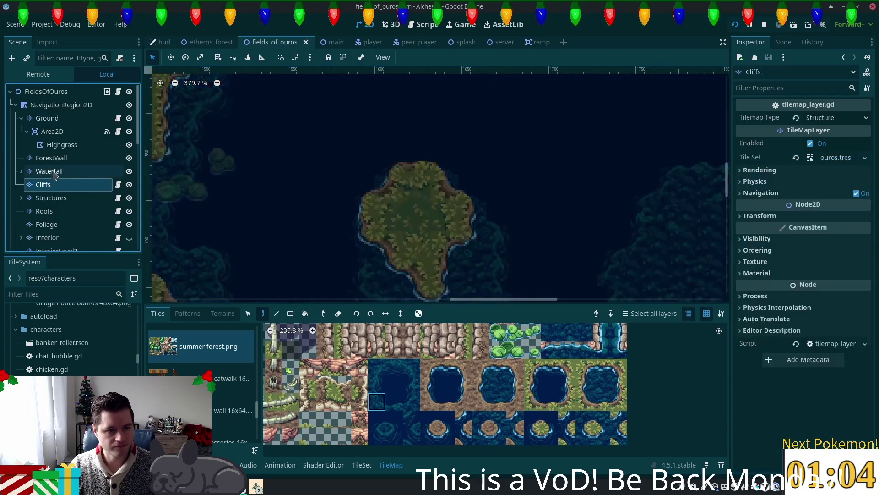
click(46, 224)
scroll(495, 157, down, 2)
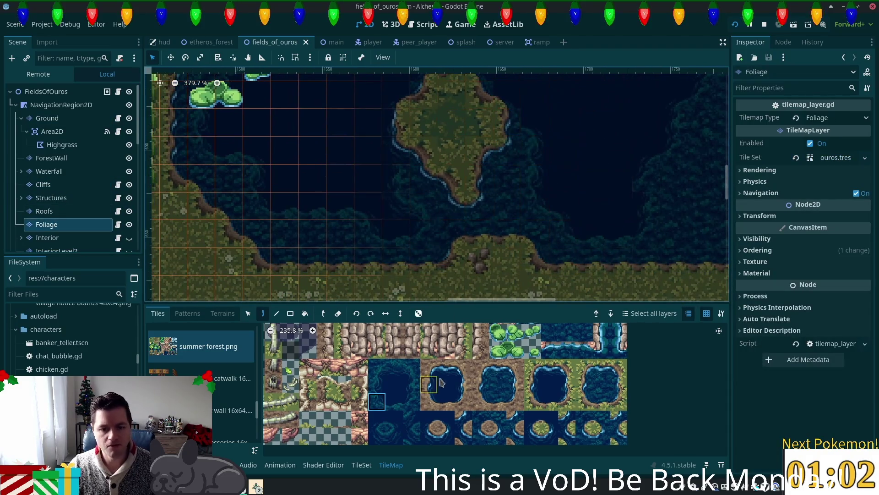
scroll(424, 387, down, 3)
scroll(421, 386, down, 3)
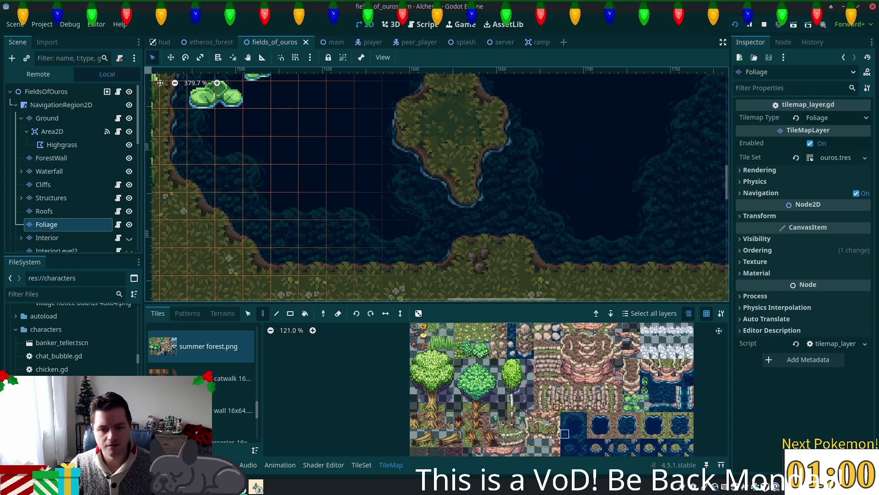
scroll(421, 372, up, 8)
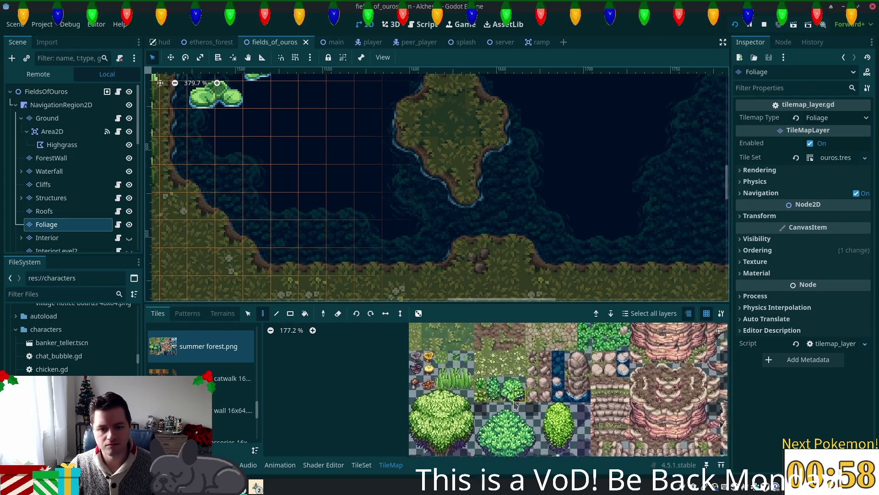
scroll(422, 372, right, 5)
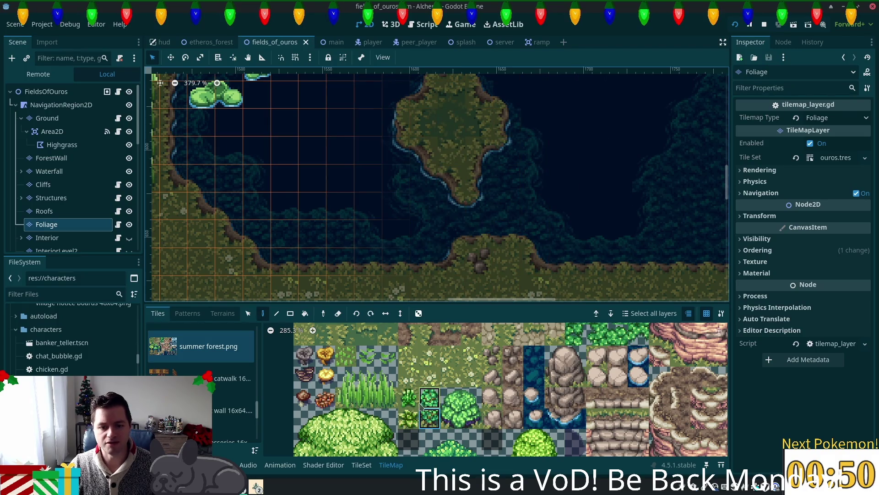
click(408, 417)
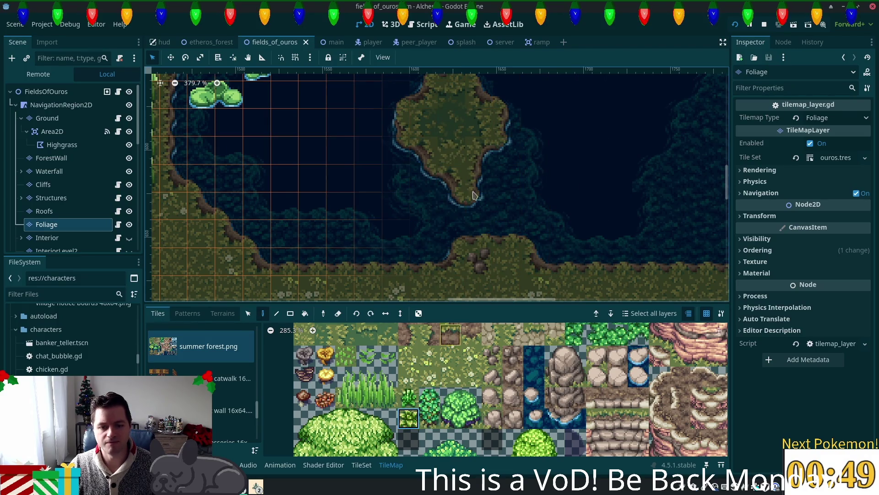
click(424, 123)
scroll(596, 229, up, 3)
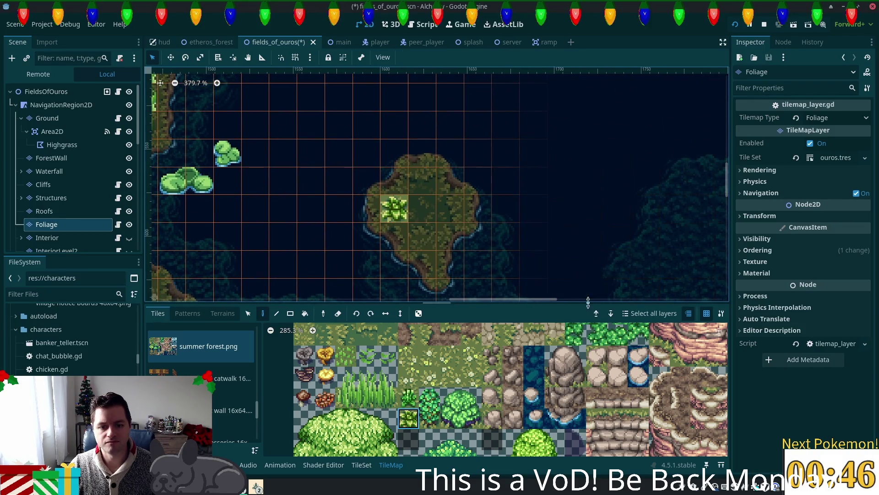
key(ctrl+z)
Step: Browse foliage tiles, paint the grey rock tile on the island, and launch the game with F5
scroll(522, 429, right, 3)
scroll(522, 429, up, 1)
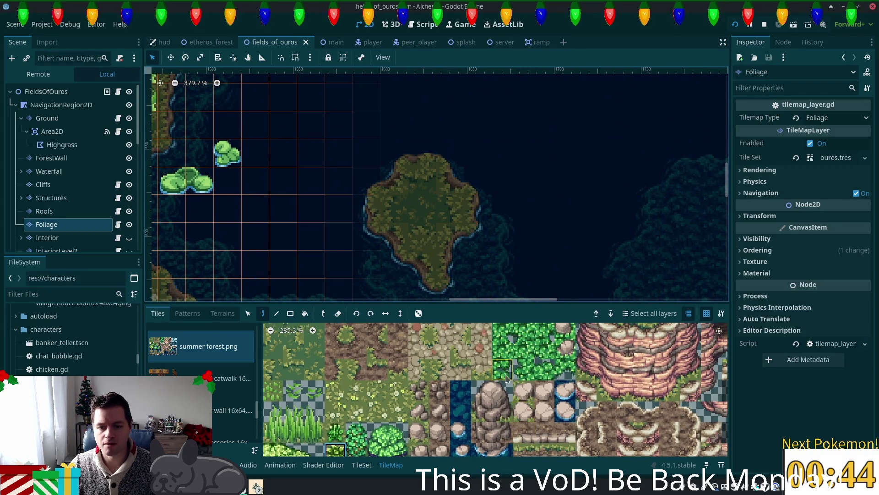
click(544, 370)
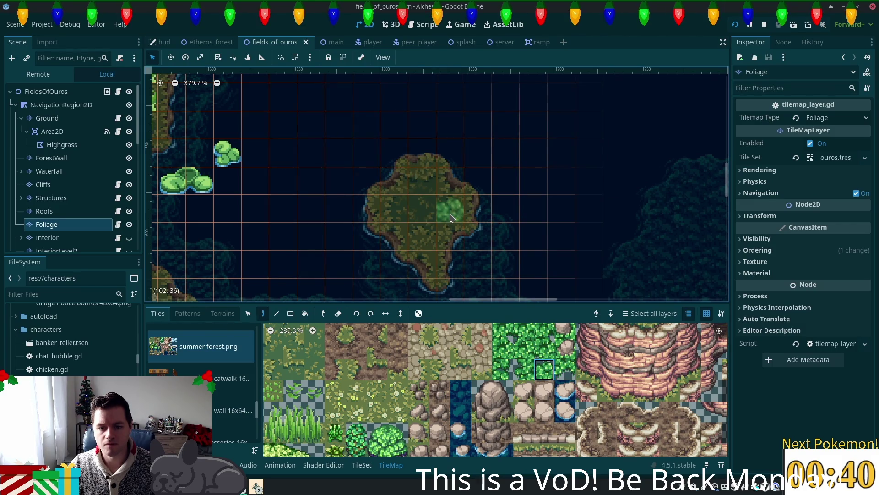
scroll(527, 394, up, 3)
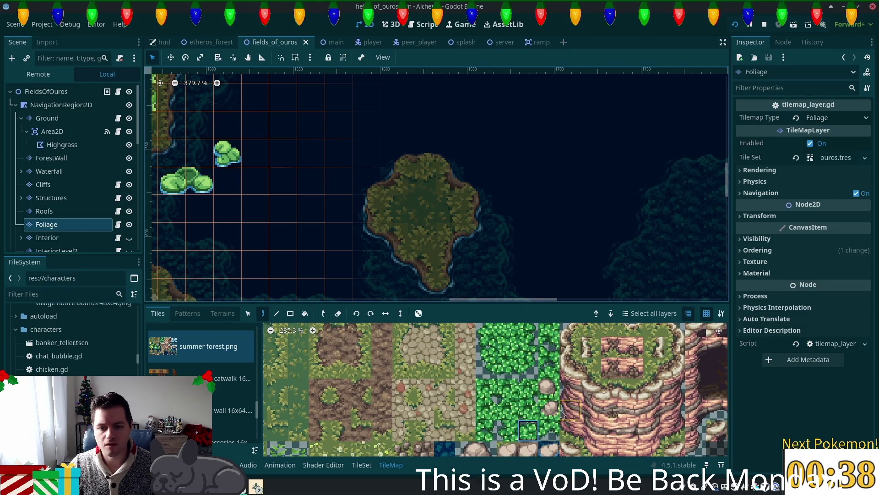
scroll(545, 394, up, 2)
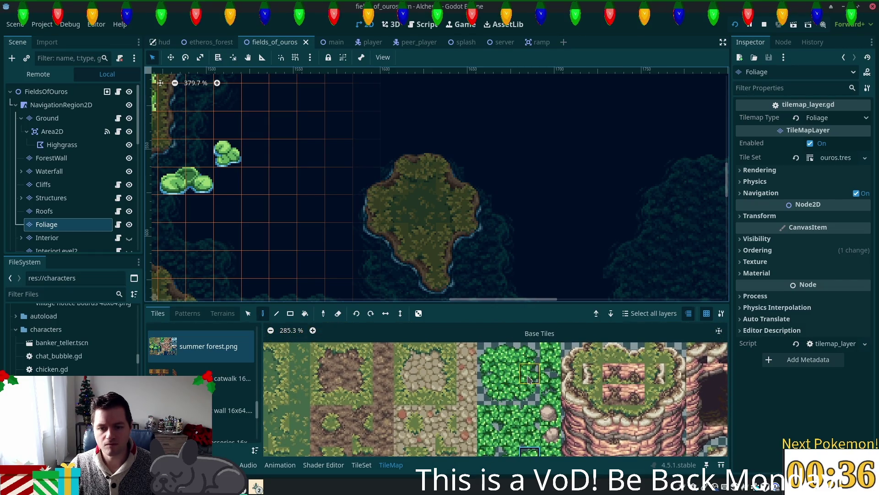
click(509, 354)
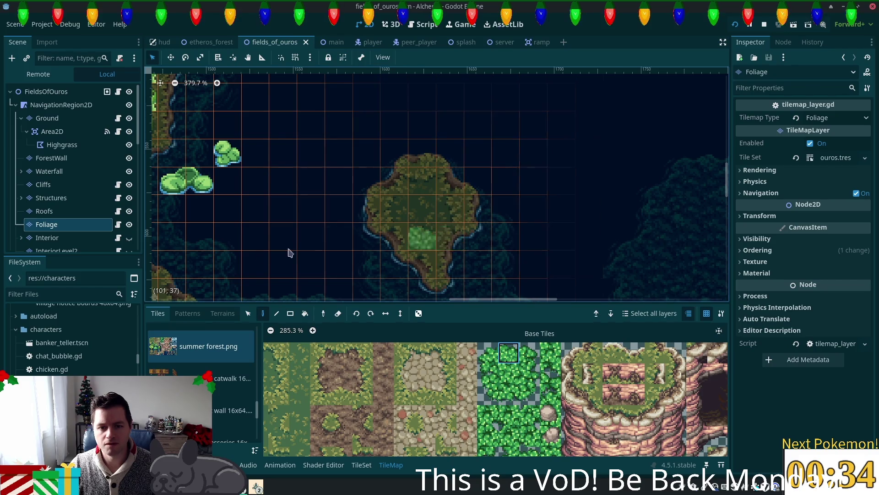
scroll(536, 432, down, 5)
click(403, 404)
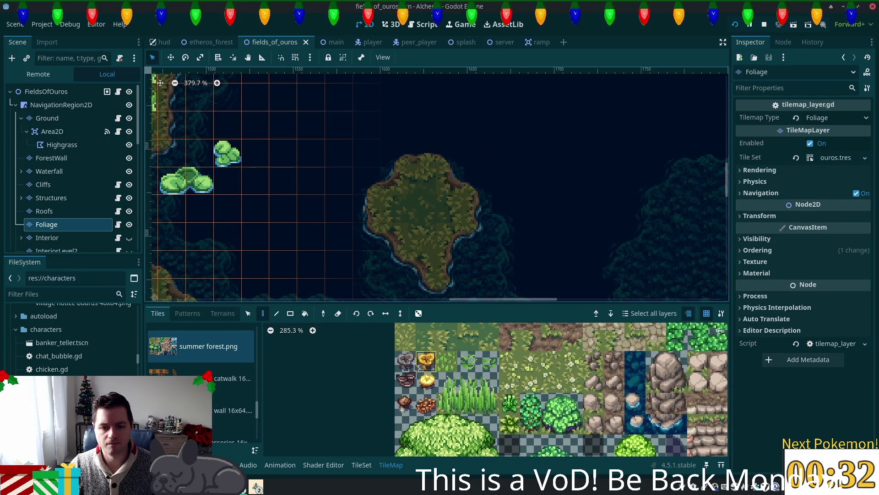
click(414, 364)
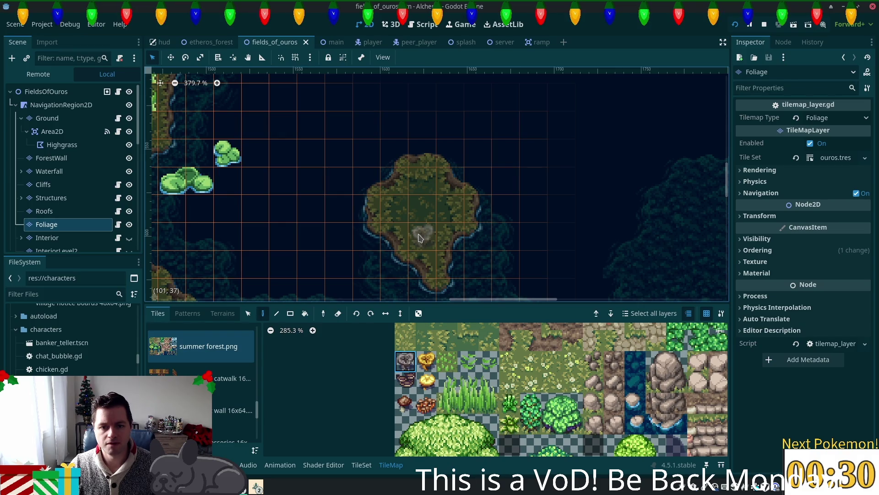
click(419, 237)
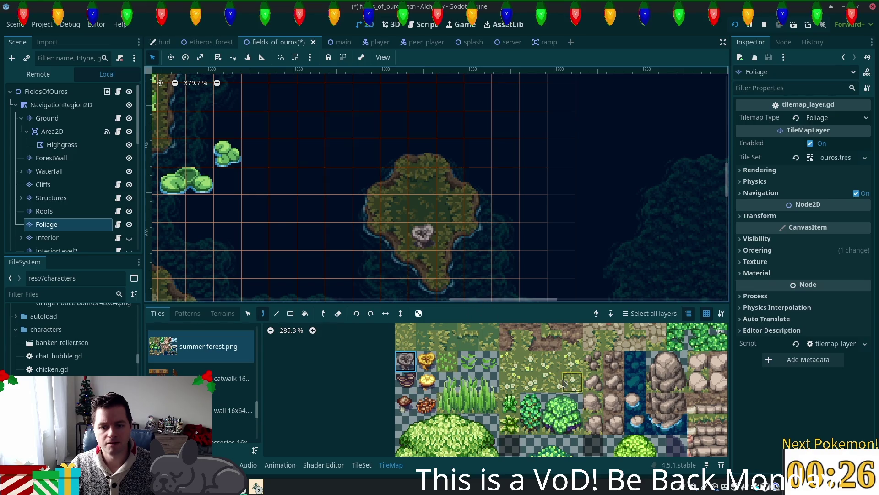
key(F5)
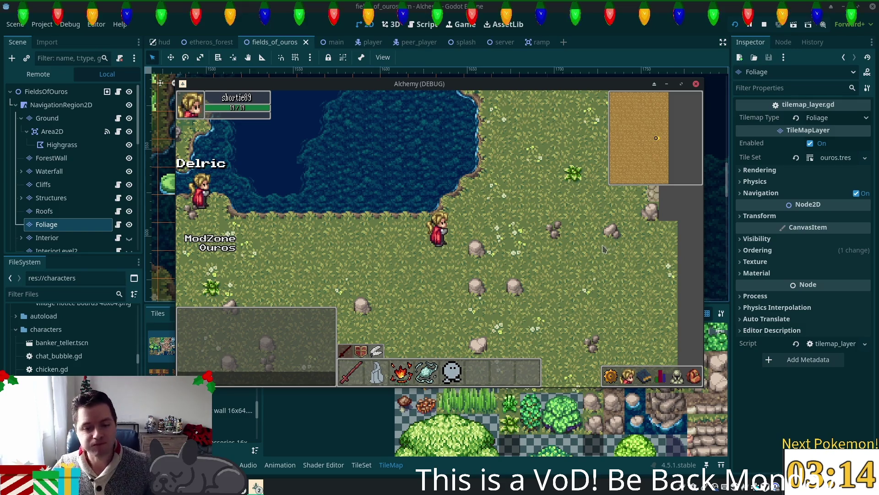
Step: Walk north onto the wooden dock, west along it and back east, then close the game with Alt+F4
key(w)
key(Up)
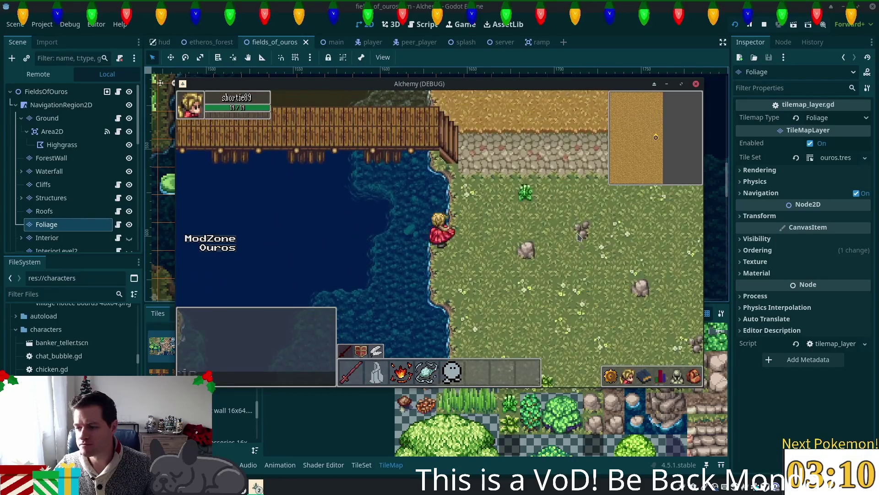
key(Up)
key(Left)
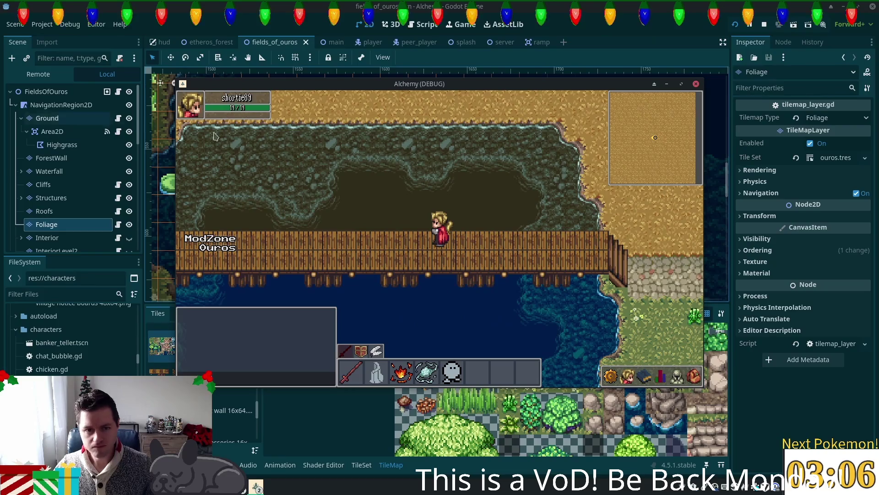
key(Left)
key(Right)
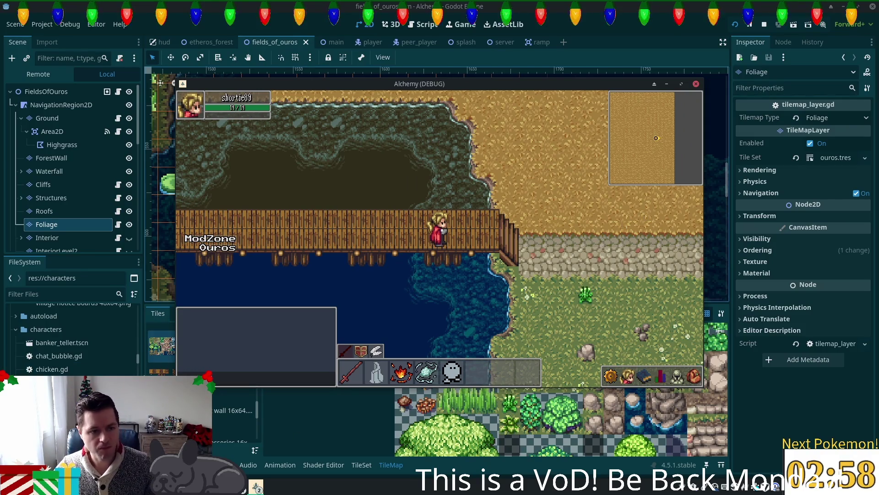
key(alt+F4)
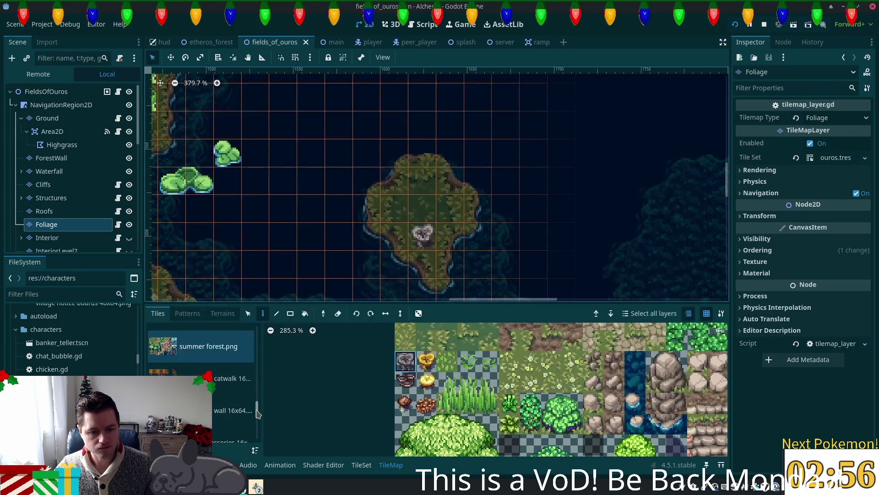
Step: Switch to the autumn forest tile source and pick the cattail tile in its atlas
click(196, 339)
scroll(368, 229, up, 8)
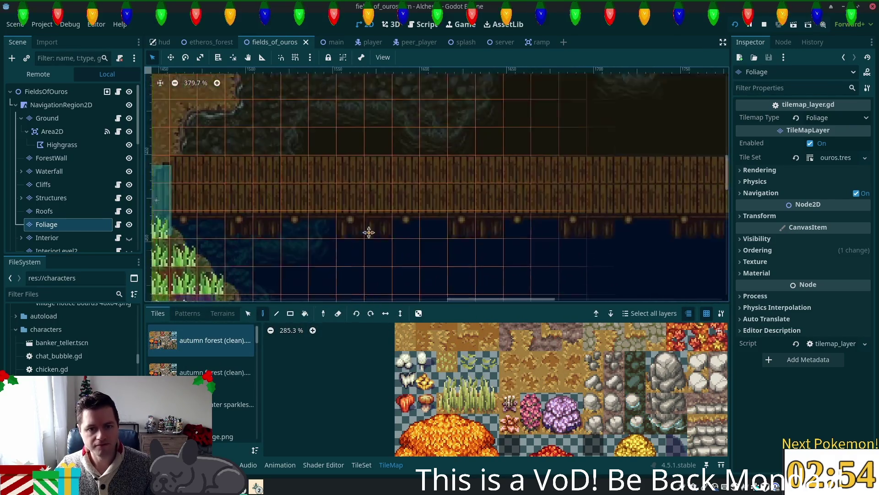
scroll(384, 204, up, 1)
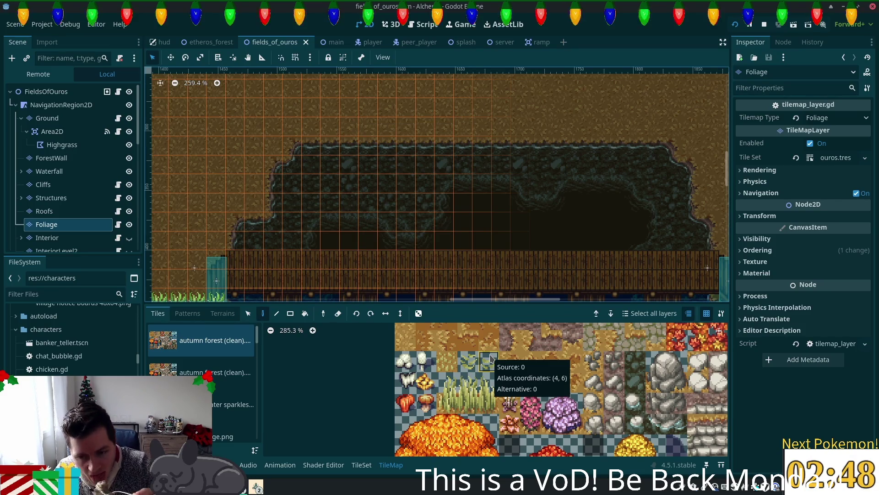
scroll(525, 366, down, 3)
drag(564, 375, 346, 430)
drag(598, 383, 518, 406)
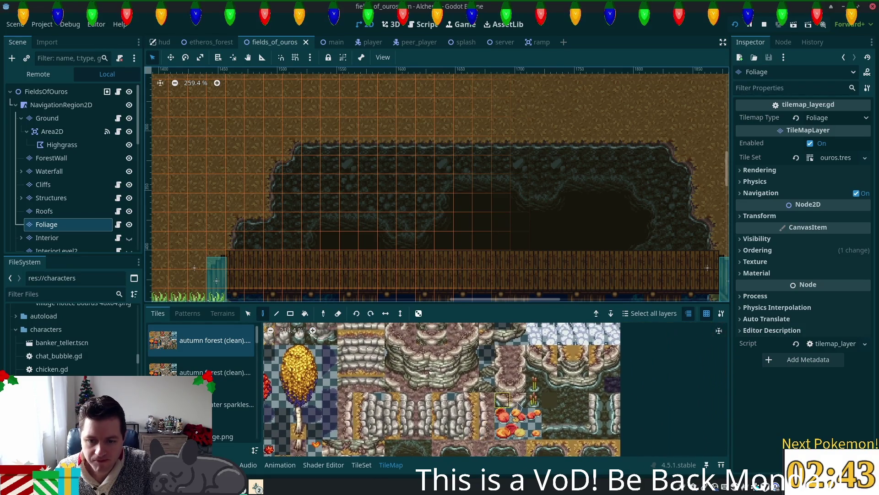
click(540, 389)
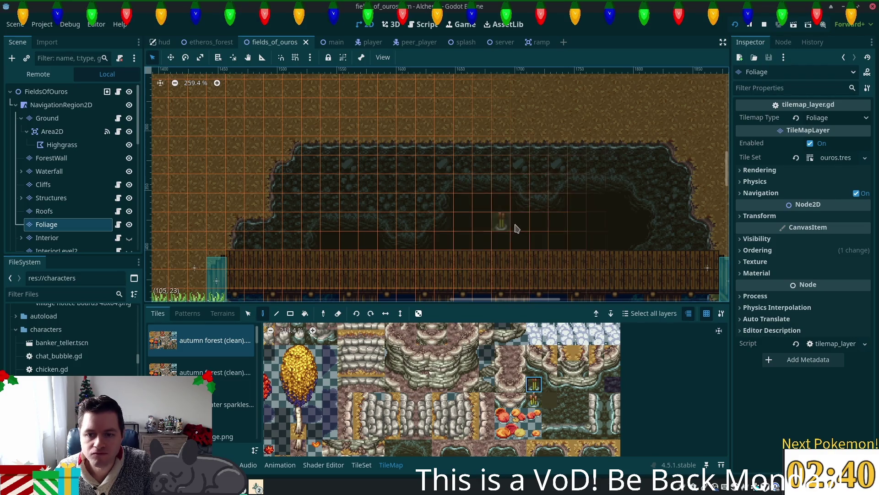
Step: Paint a cattail clump with bottom and top tiles on the dark ground above the bridge
click(653, 176)
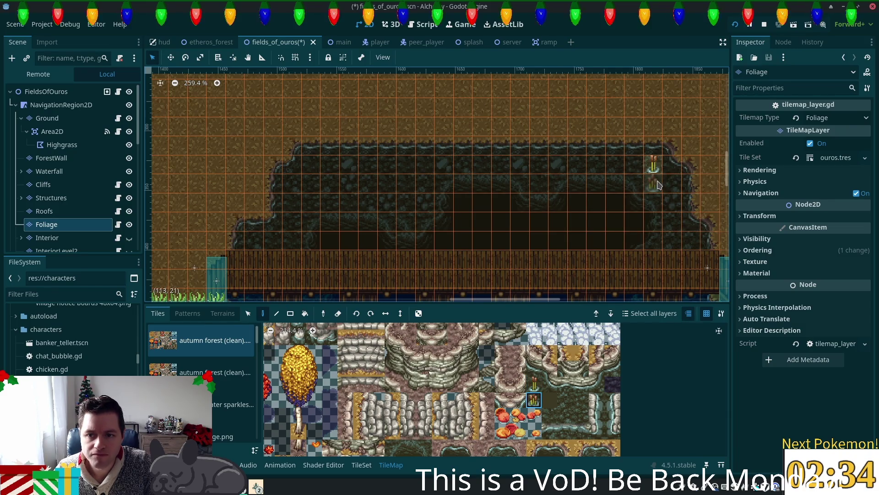
click(659, 185)
ctrl+click(653, 164)
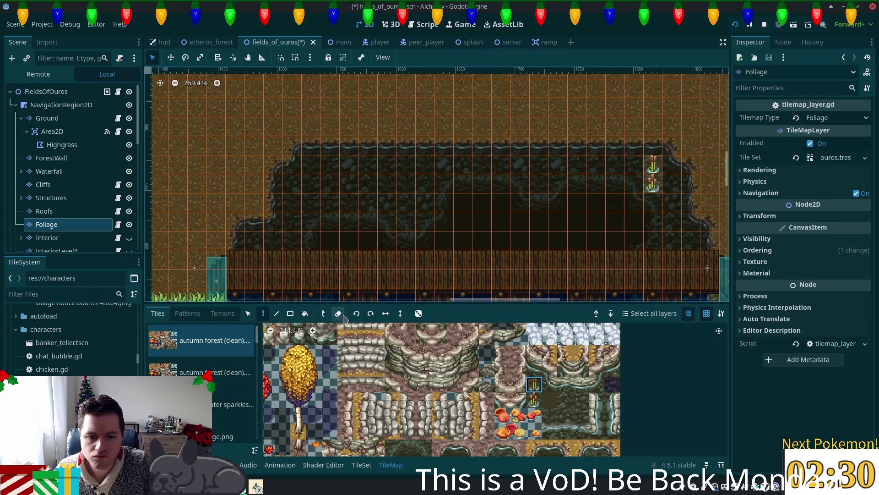
click(672, 183)
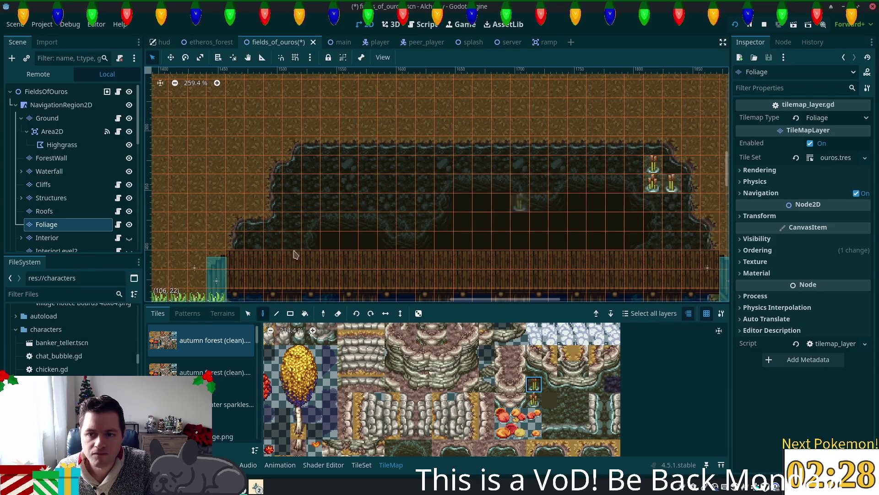
Step: Add a red mushroom cluster and a small orange mushroom, then top off the left cattail clump
click(534, 414)
click(615, 220)
click(538, 222)
click(533, 399)
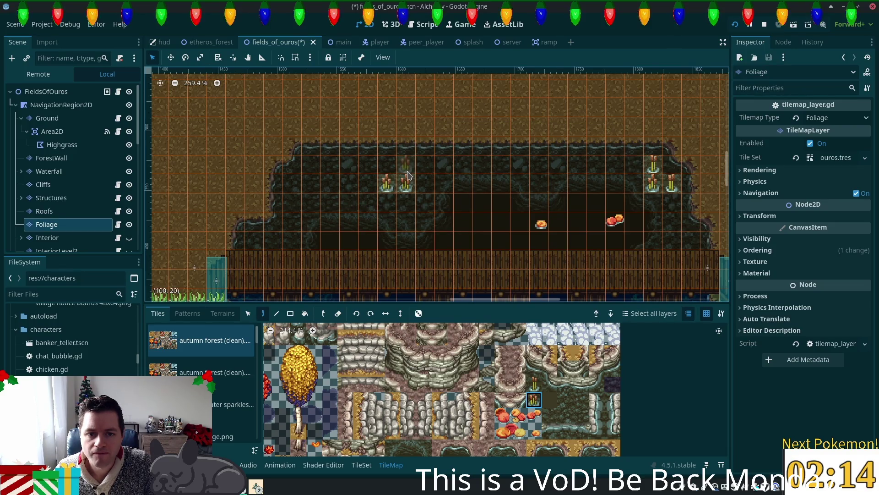
click(534, 385)
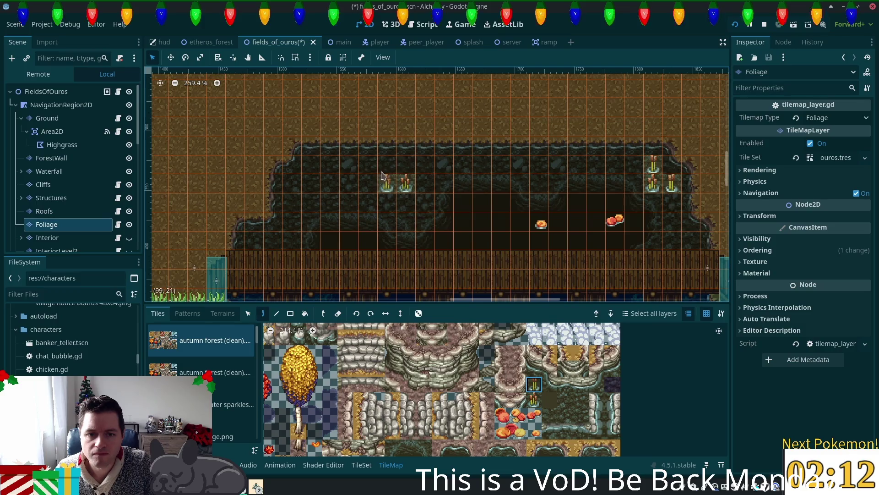
click(400, 165)
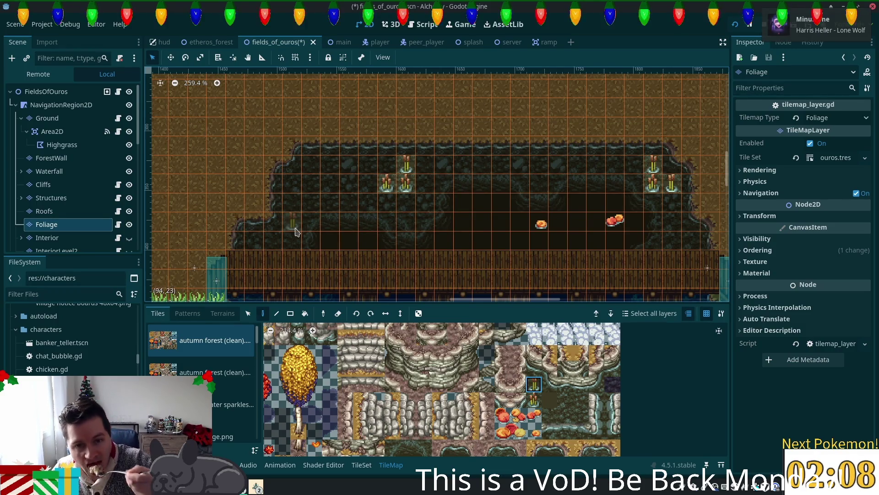
click(46, 91)
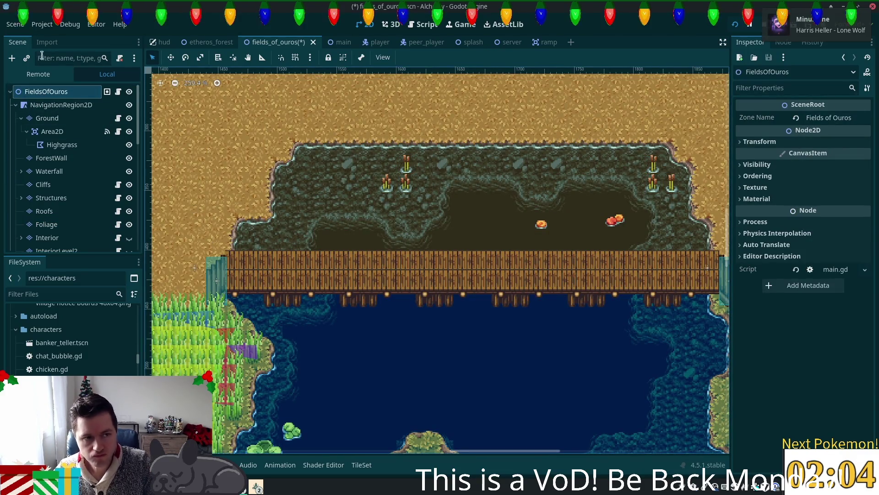
Step: Paint an orange mushroom at the upper left of the Foliage layer
click(65, 228)
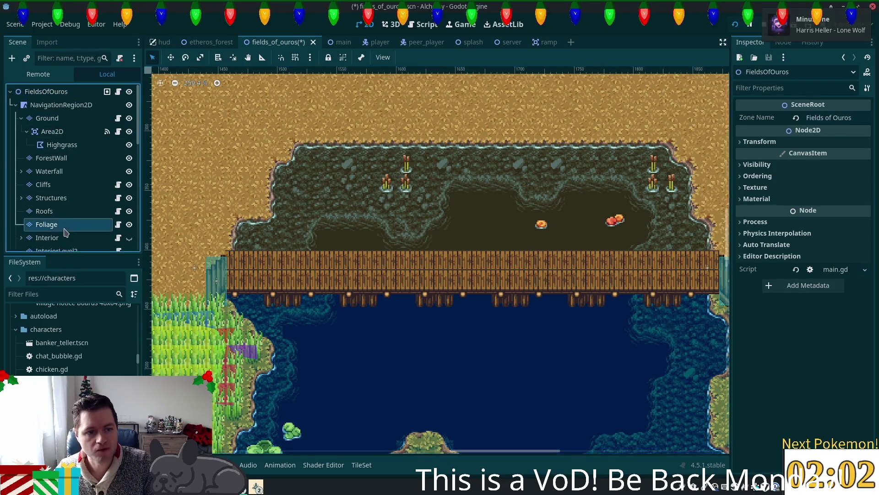
scroll(471, 394, down, 3)
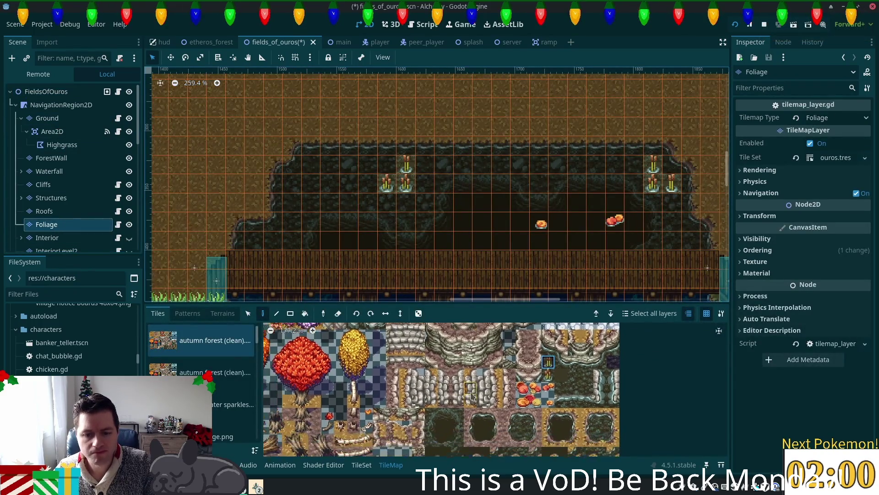
scroll(472, 394, down, 2)
click(371, 400)
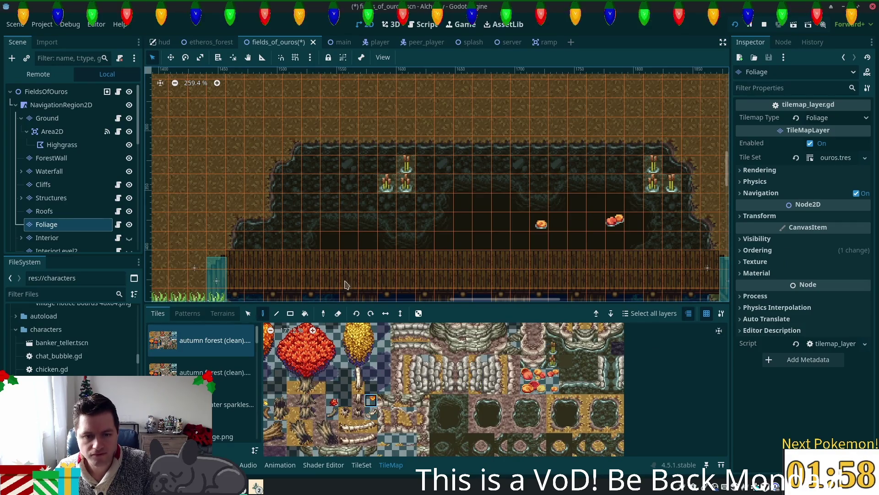
click(334, 182)
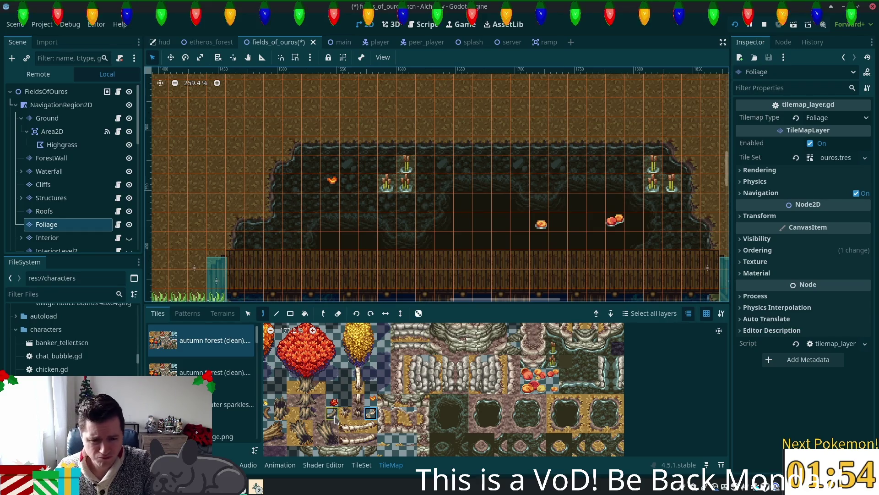
Step: Place three red mushrooms on the left and middle of the bank above the bridge
click(334, 401)
click(355, 190)
click(312, 215)
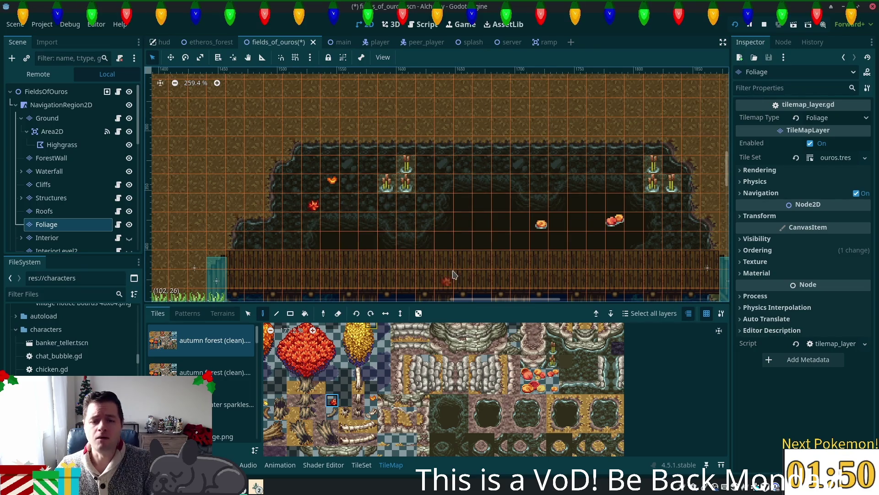
click(543, 189)
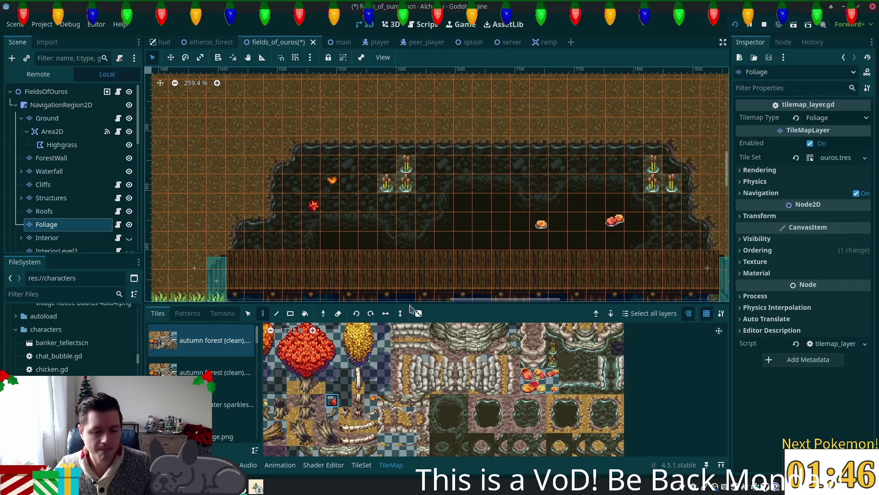
click(541, 187)
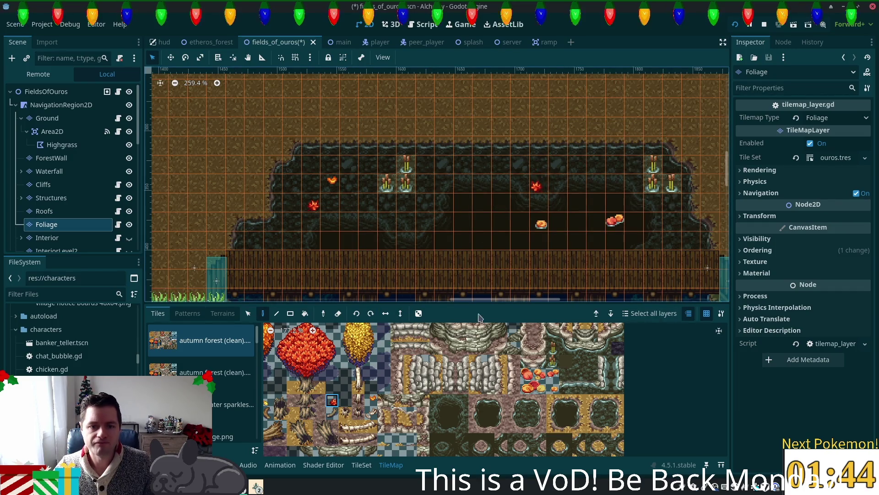
Step: Save the fields_of_ouros scene and bring the bridge and lake back into view
key(ctrl+s)
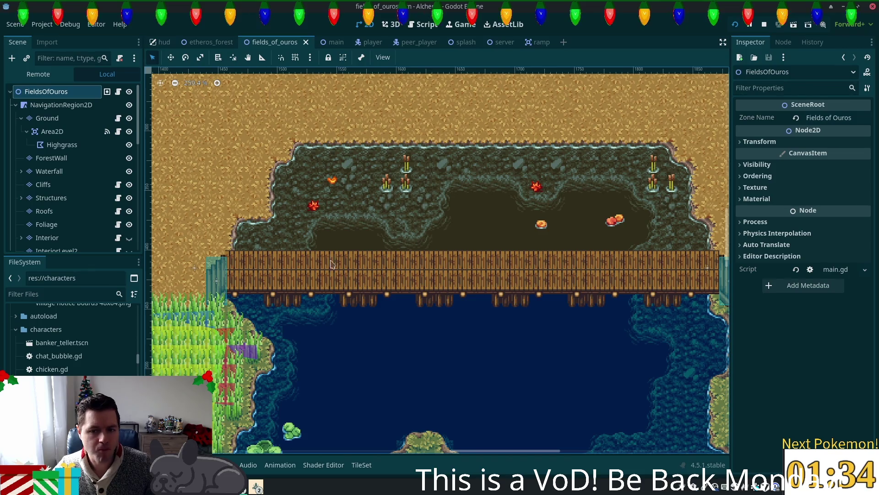
scroll(458, 316, down, 4)
mouse_move(530, 342)
mouse_down()
mouse_move(499, 226)
mouse_move(464, 288)
mouse_up()
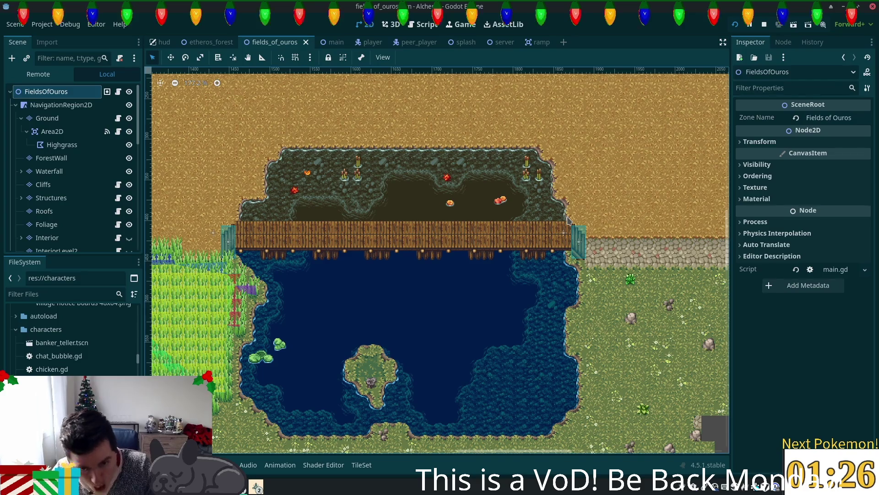
drag(449, 316, 556, 227)
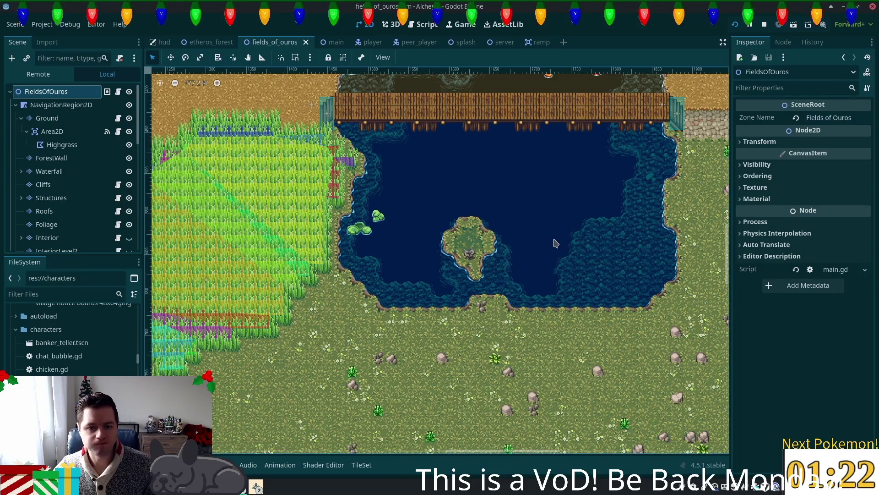
scroll(558, 248, right, 3)
scroll(503, 281, up, 3)
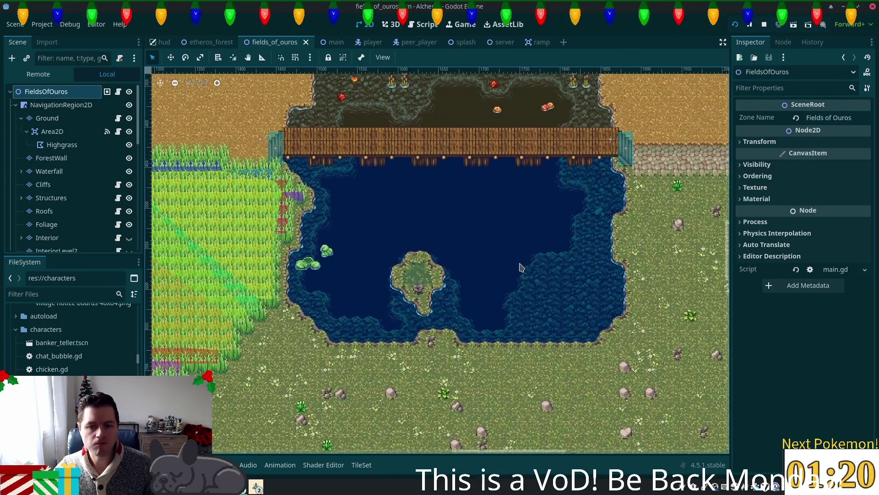
scroll(561, 285, up, 4)
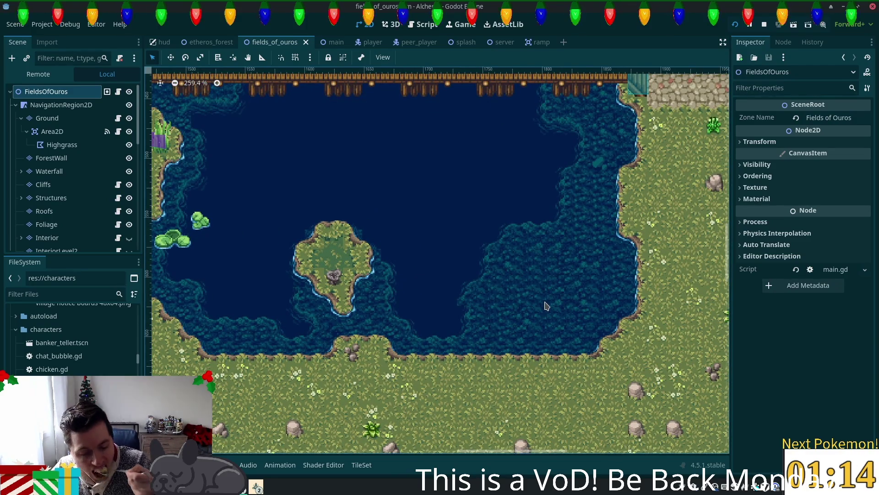
scroll(561, 301, up, 1)
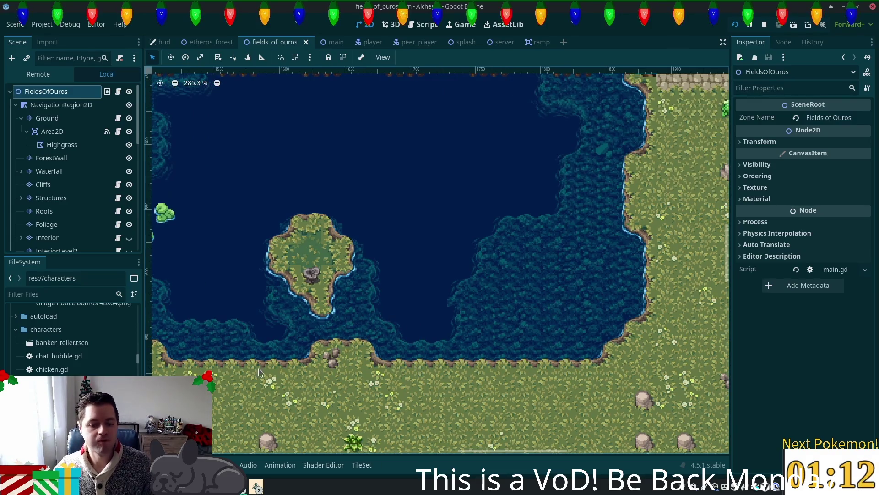
Step: Return to the Foliage layer and switch to the summer forest tile source
click(78, 224)
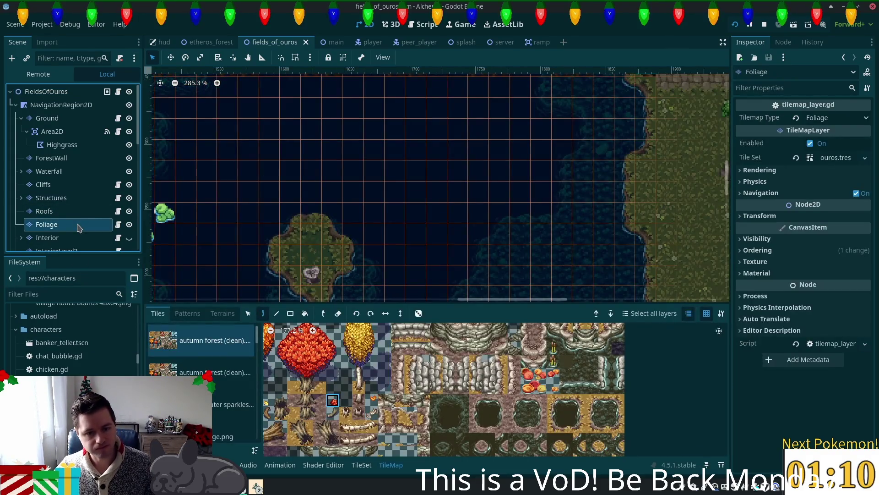
scroll(437, 451, down, 3)
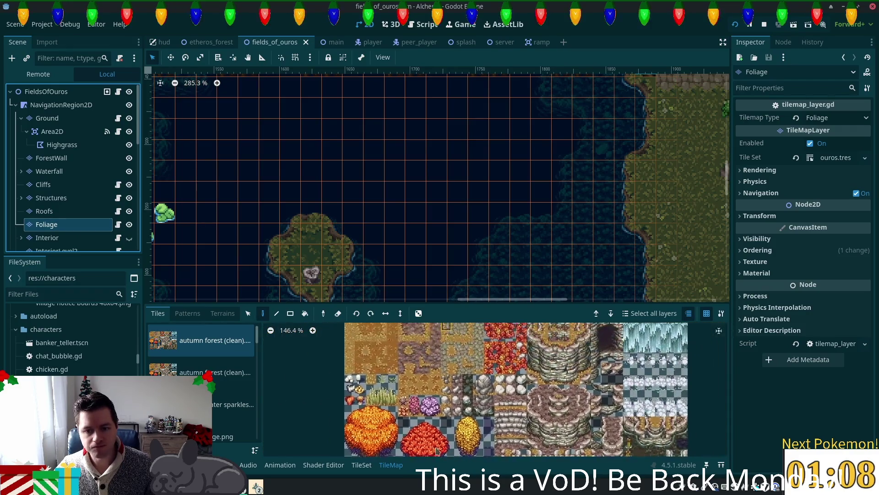
scroll(437, 451, down, 3)
scroll(258, 377, down, 4)
scroll(258, 377, down, 5)
click(208, 348)
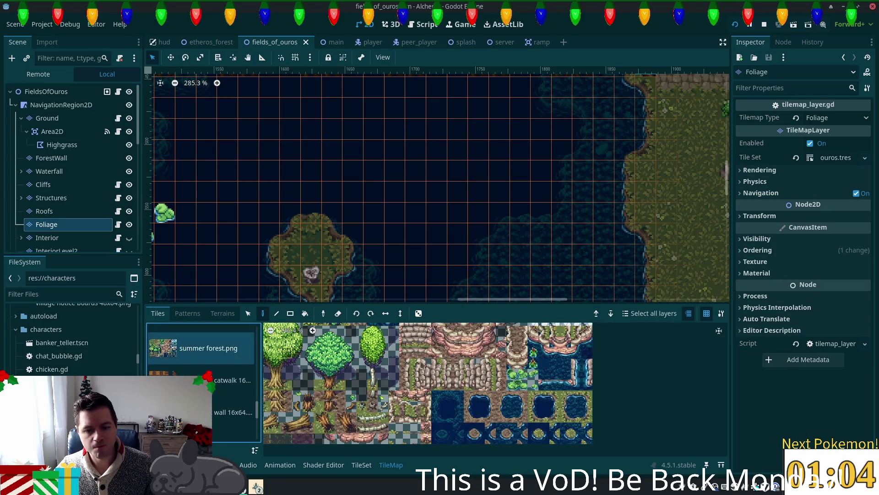
scroll(435, 359, down, 2)
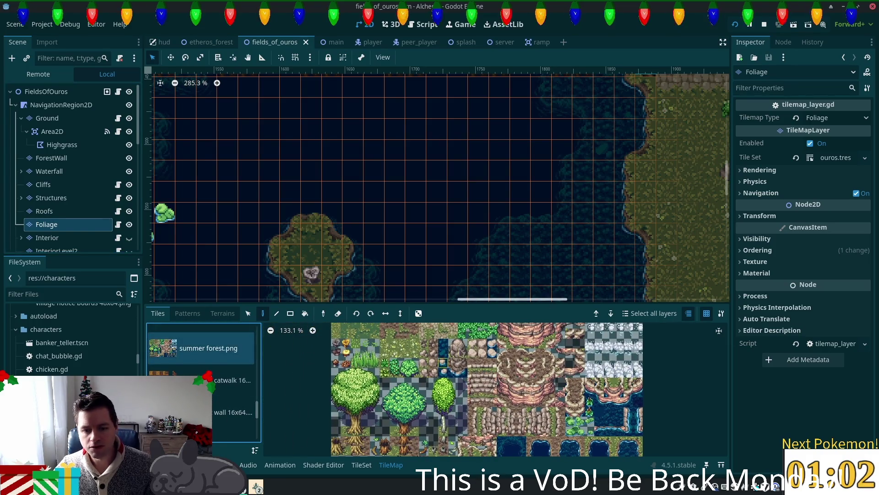
click(463, 363)
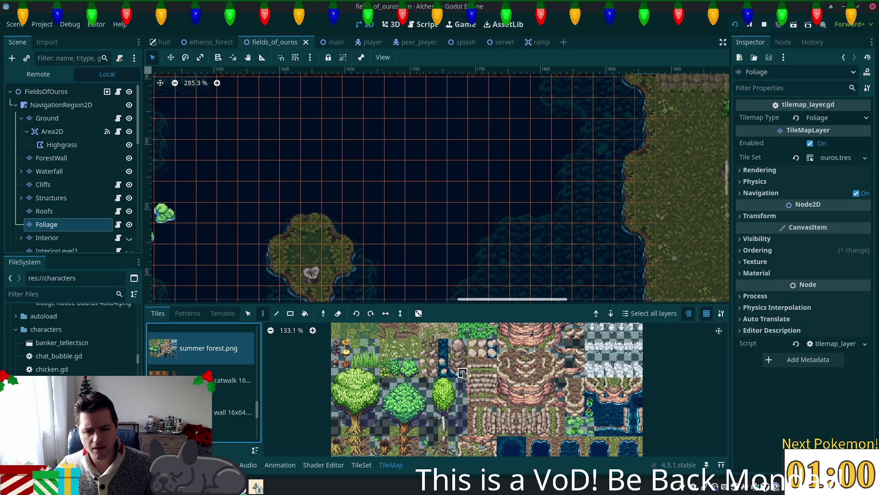
Step: Paint a two-tile rock base on the lake water and its top above it
drag(453, 372, 464, 373)
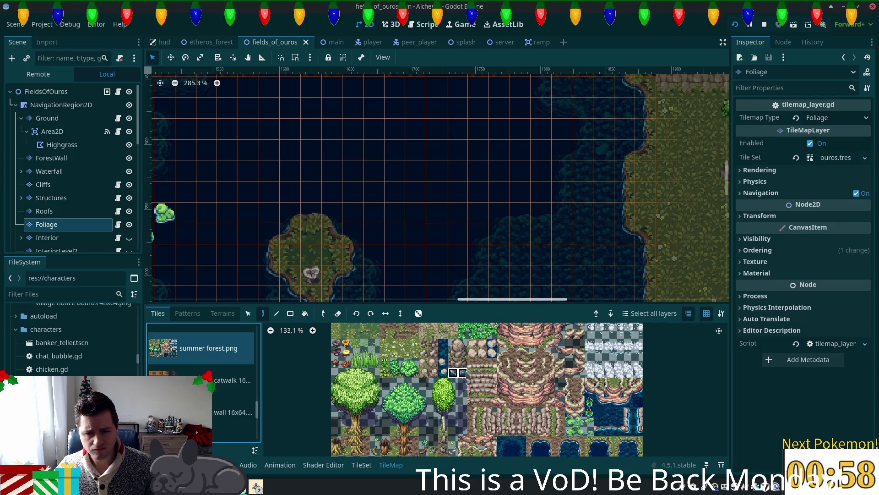
scroll(554, 187, down, 5)
click(553, 186)
drag(454, 343, 462, 343)
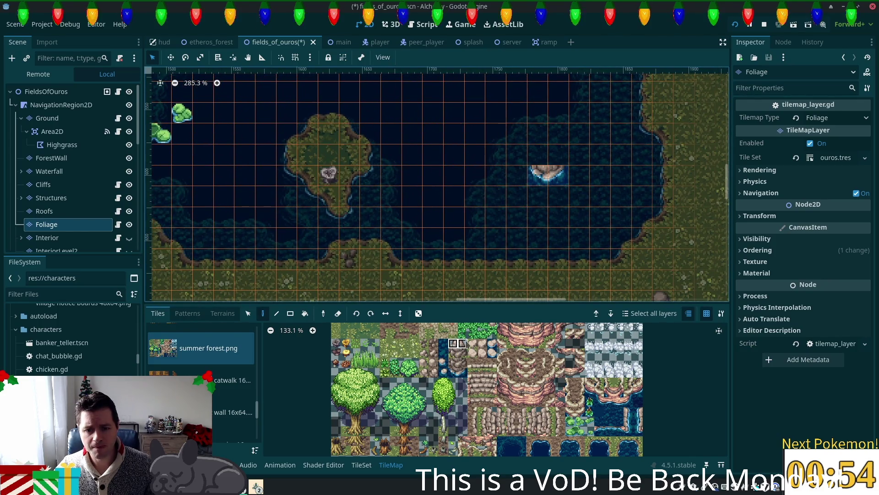
click(554, 157)
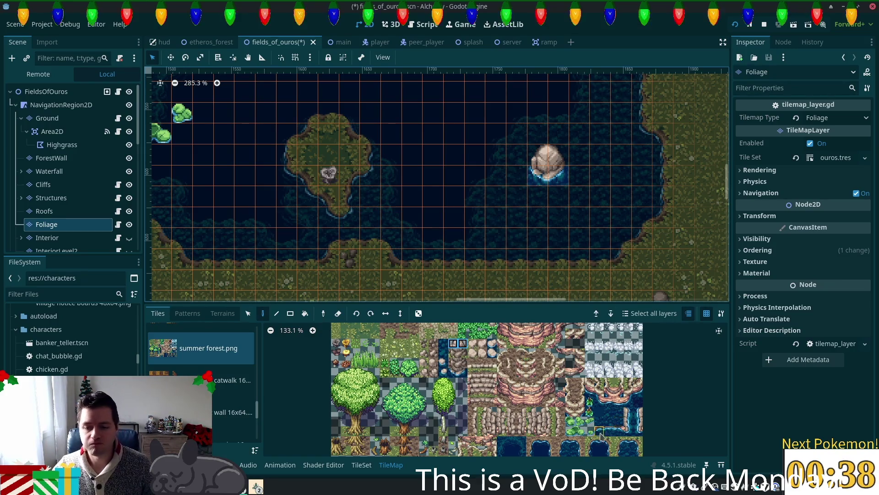
Step: Place two green lily pads beside the rock and a water plant just below it
drag(576, 422, 591, 425)
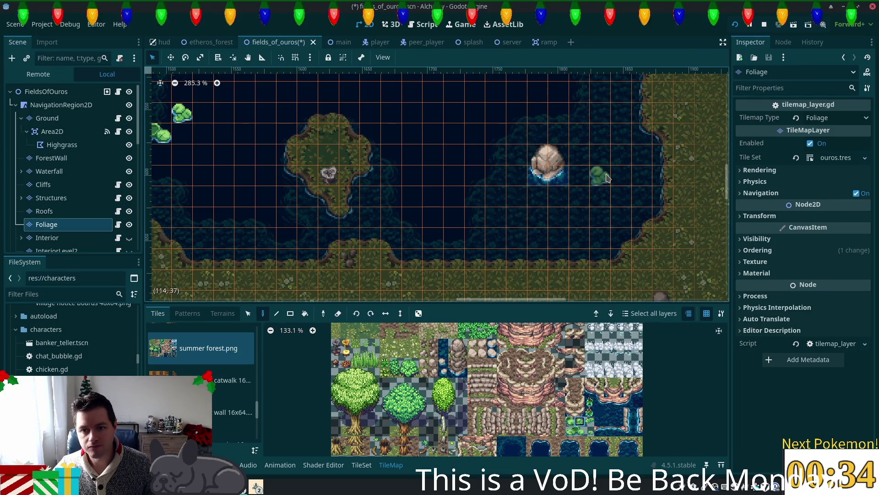
click(589, 180)
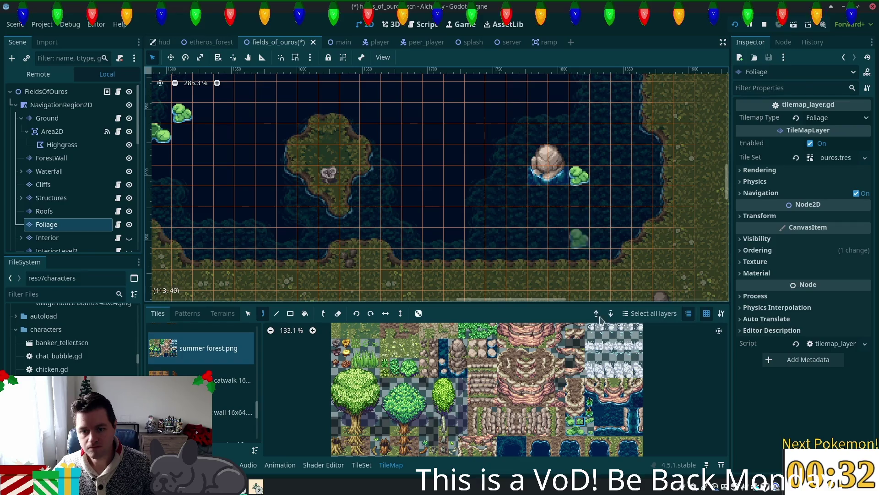
click(590, 412)
click(558, 197)
Step: Add another lily pad below-left of the rock and save the scene
click(590, 431)
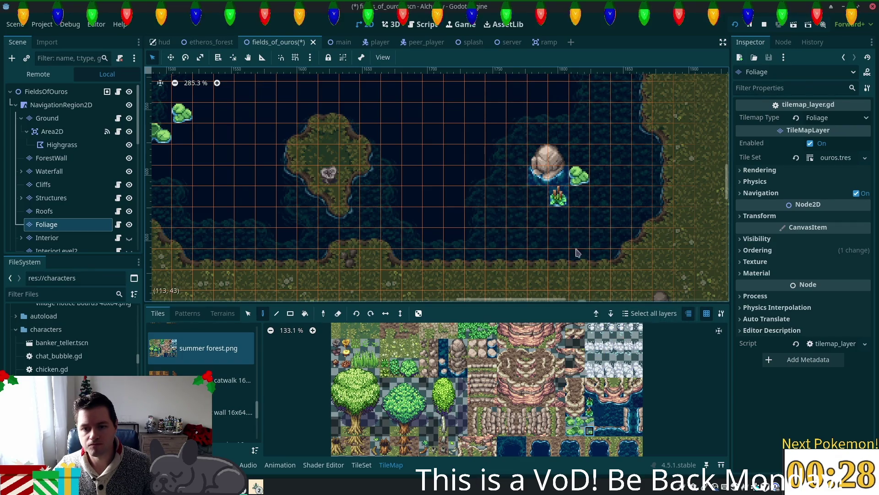
click(540, 196)
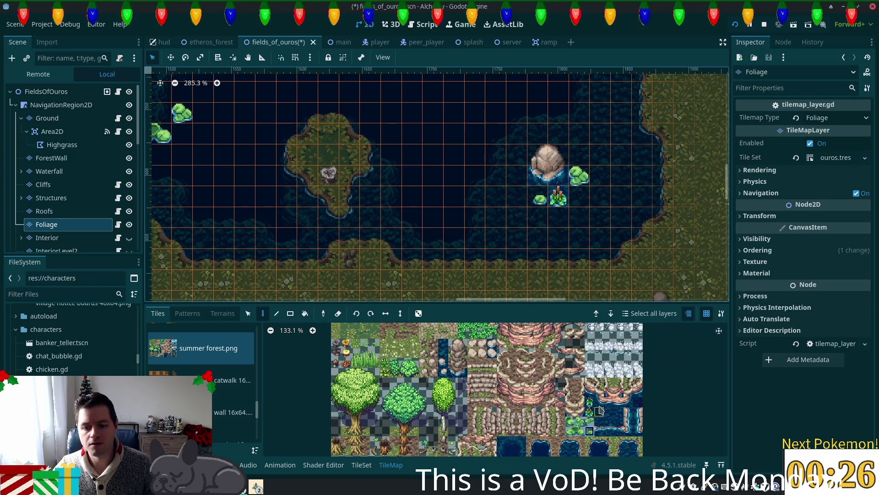
key(ctrl+s)
click(36, 94)
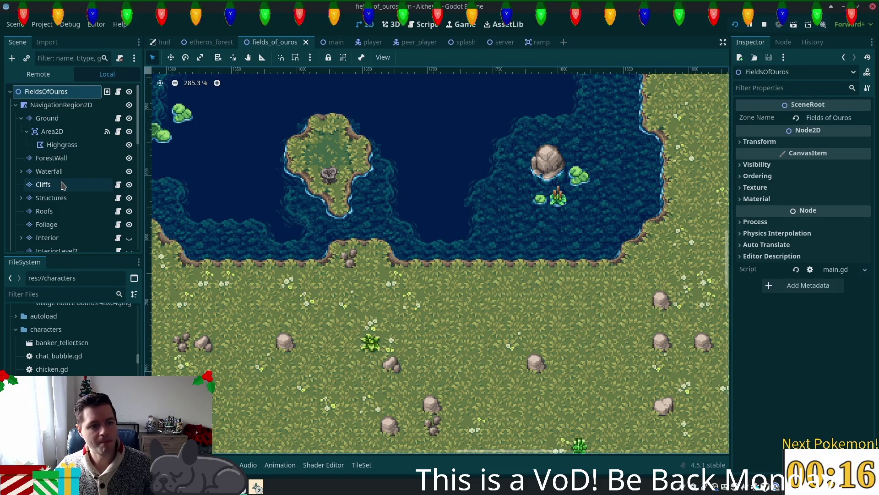
Step: Scatter small lily pads across the lake's open water, then save and run with F5
click(46, 224)
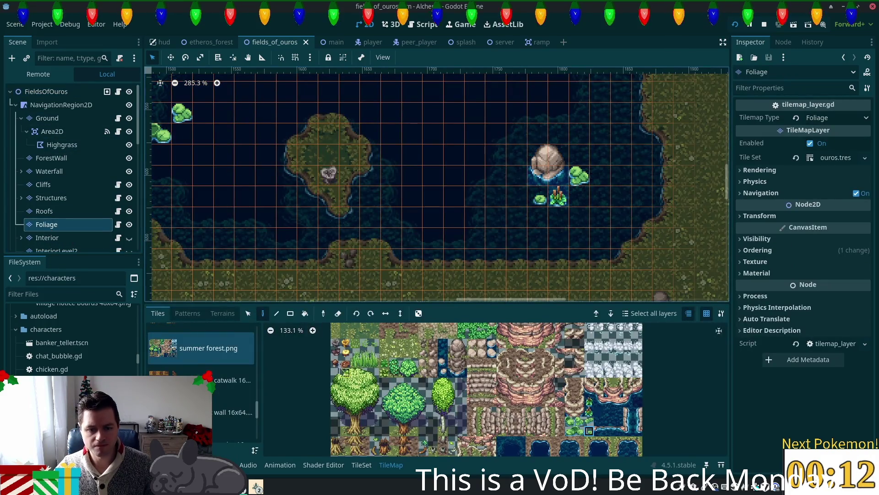
scroll(414, 364, up, 2)
scroll(415, 364, down, 2)
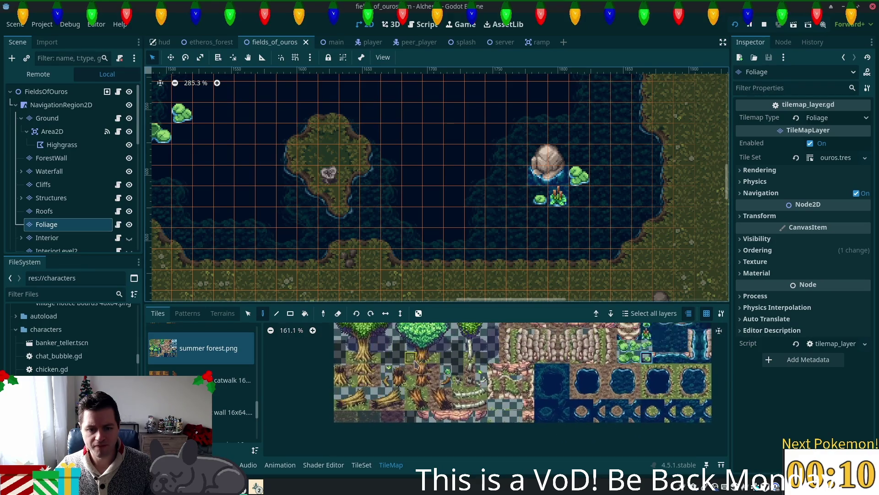
scroll(415, 364, up, 1)
click(387, 369)
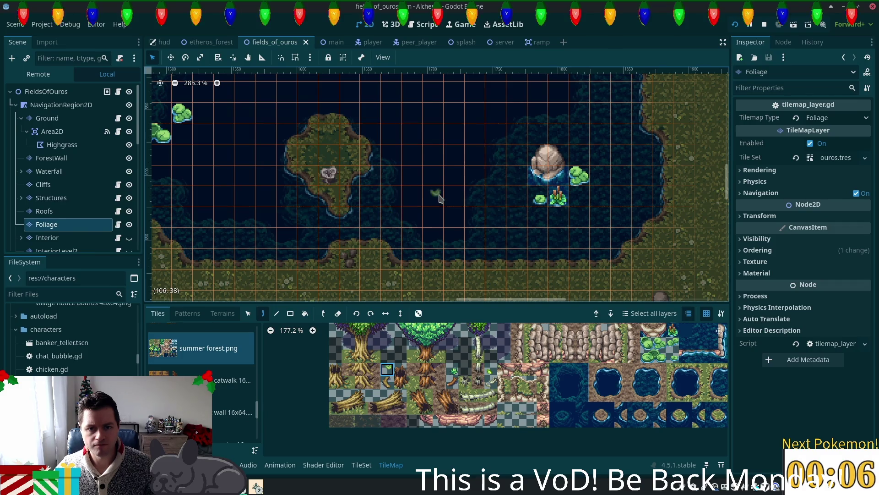
click(436, 193)
mouse_move(357, 197)
mouse_down()
mouse_move(431, 233)
mouse_move(467, 275)
mouse_up()
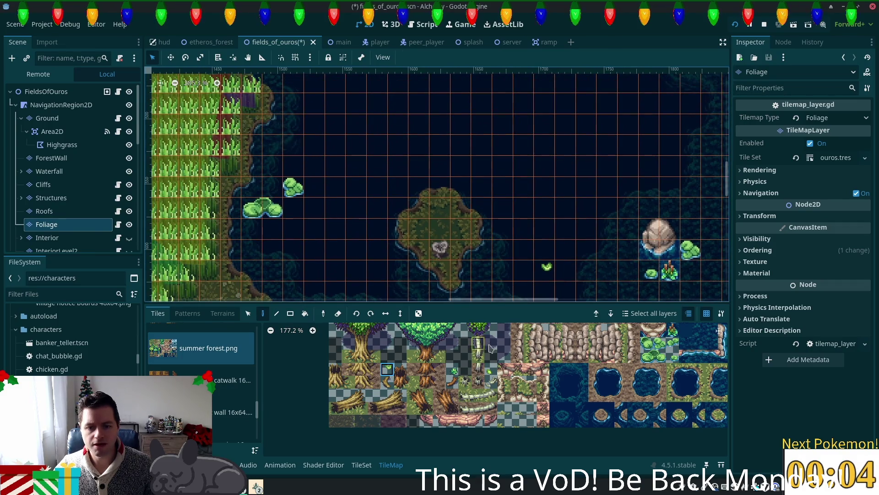
click(490, 373)
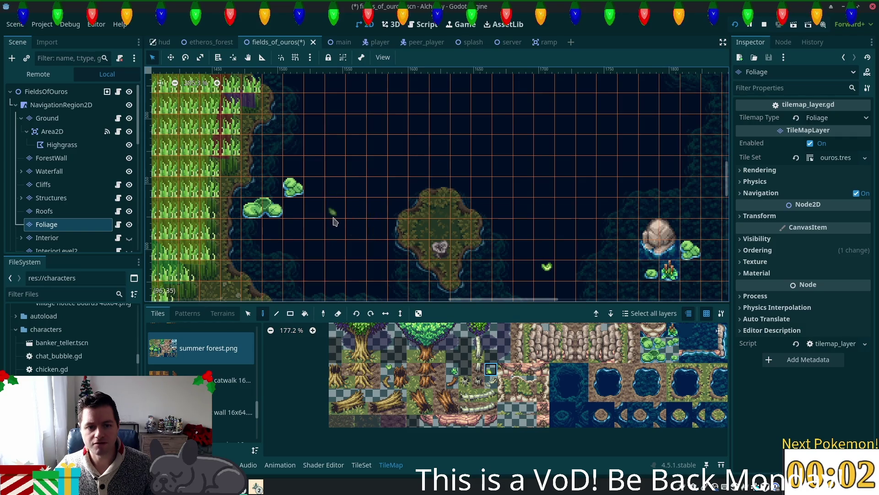
key(F5)
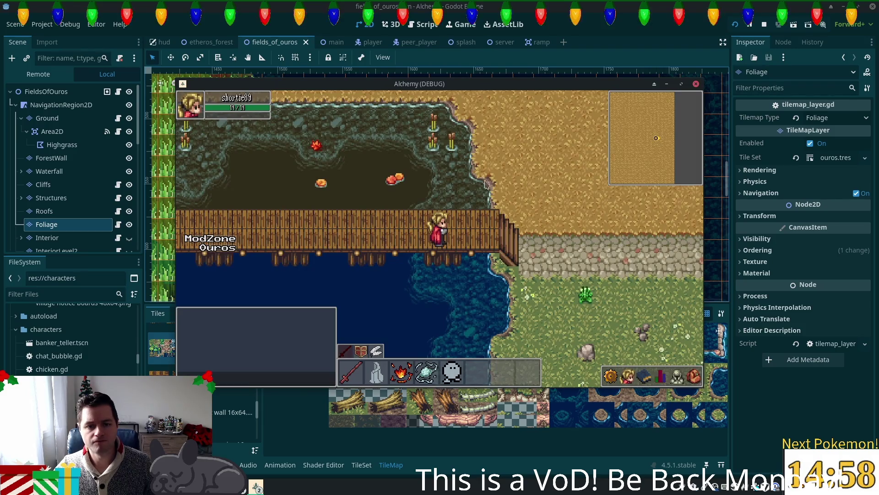
Step: Walk the character off the bridge and along the lake shore toward the north side
key(Right)
key(Down)
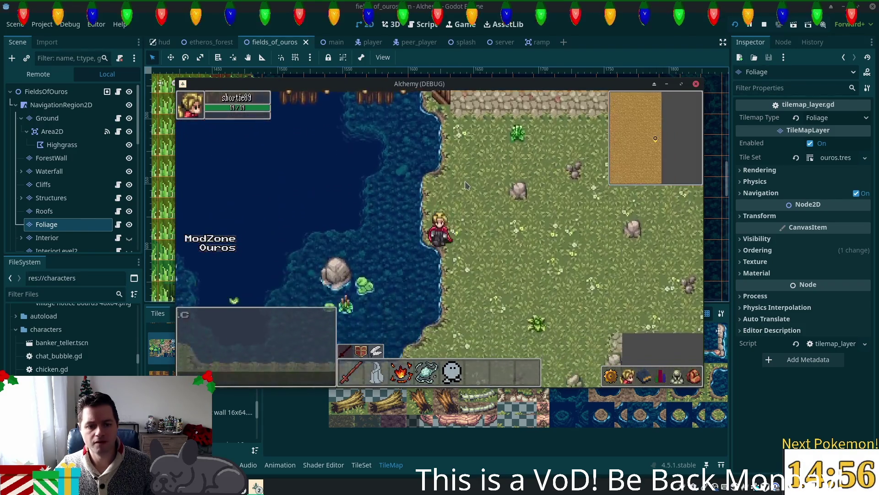
key(Left)
key(Up)
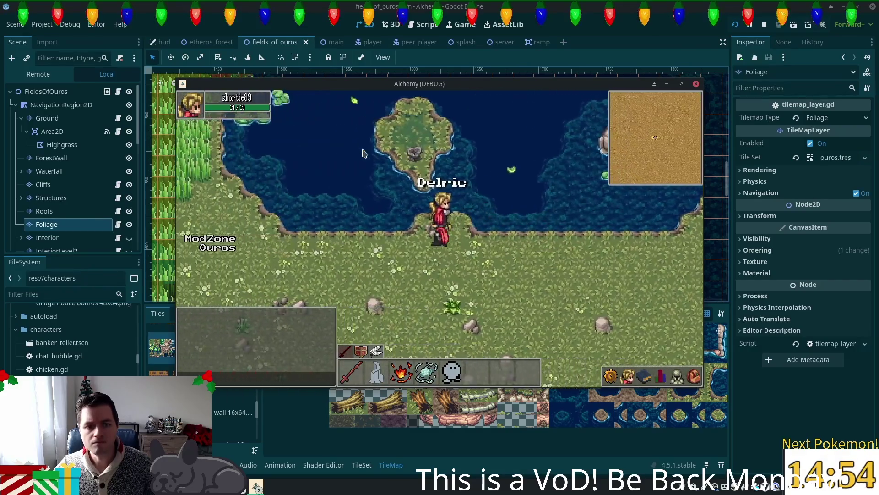
key(Left)
key(Up)
key(w)
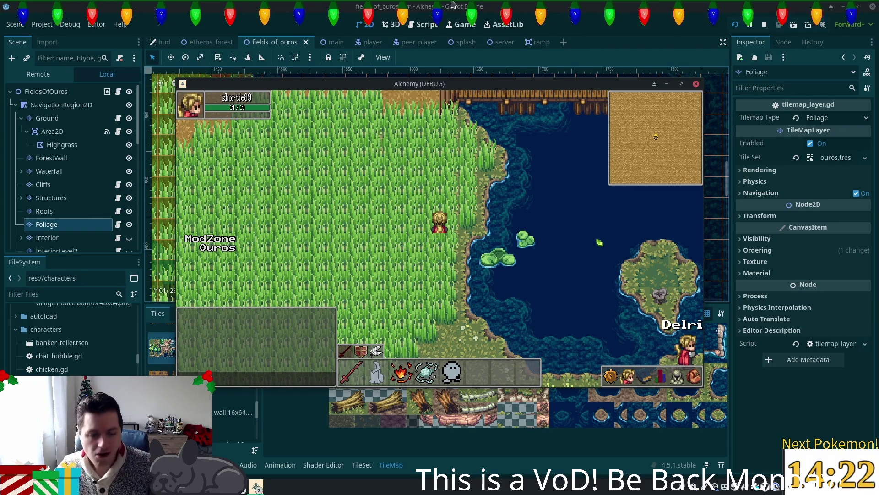
click(239, 487)
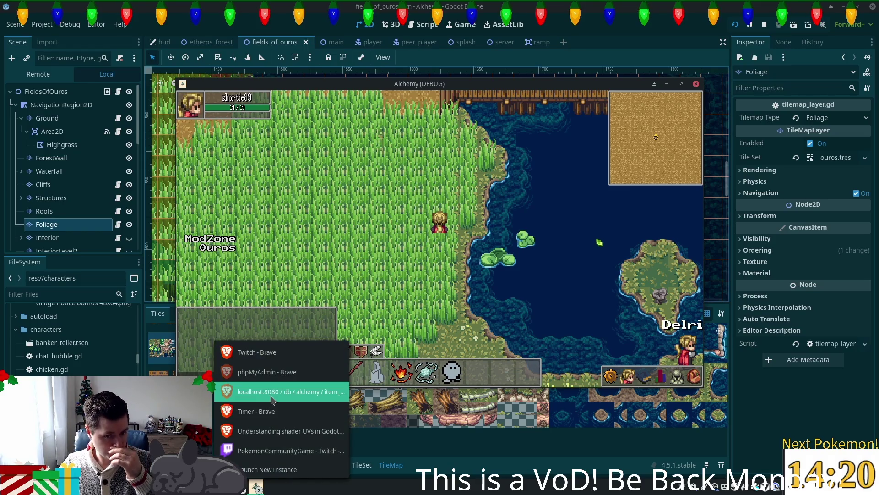
Step: Bring the PokemonCommunityGame window forward, reload it, and view the bag then the owned Pokémon list
click(270, 451)
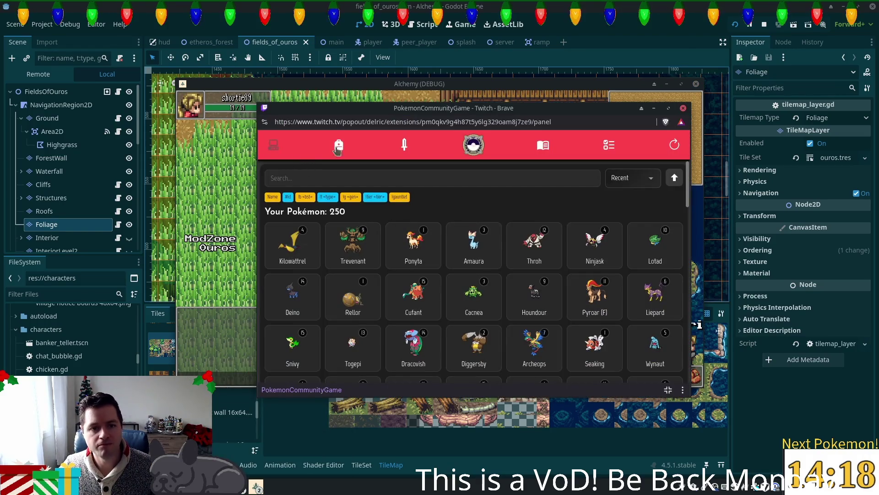
click(676, 145)
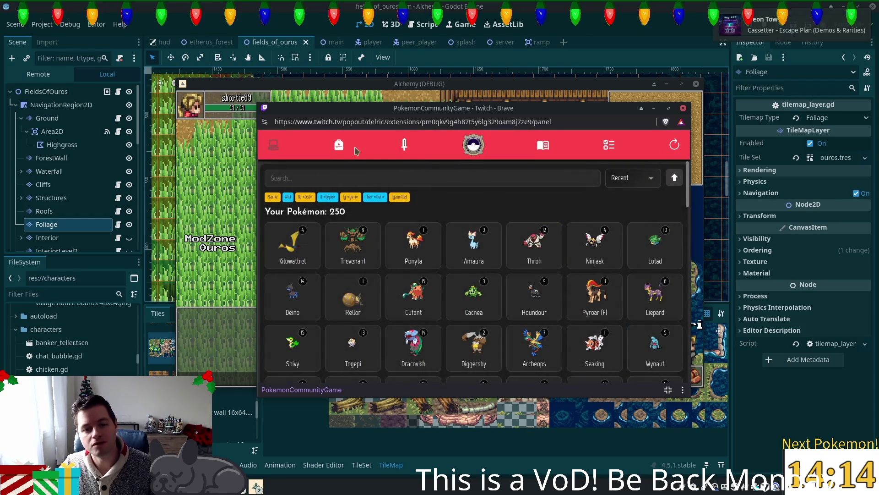
click(339, 145)
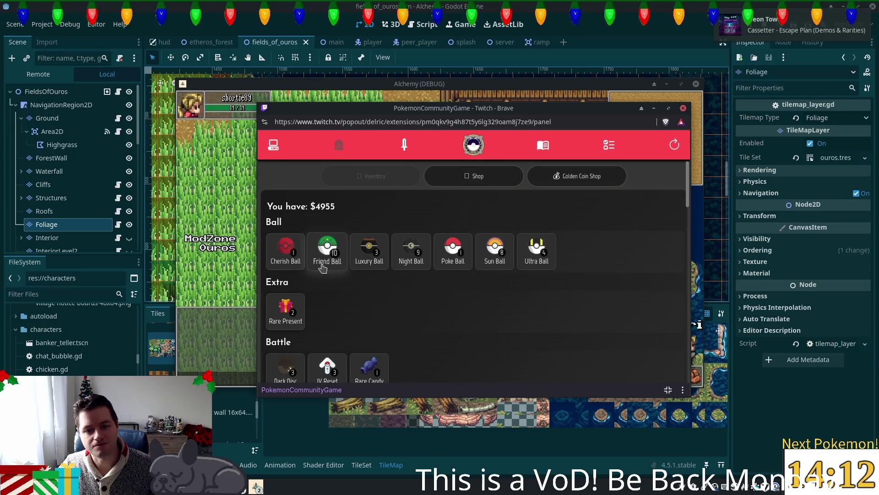
click(273, 145)
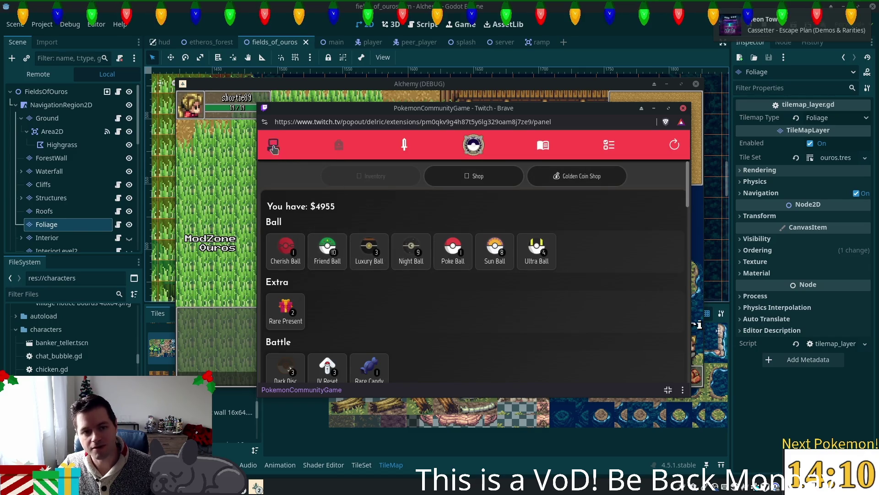
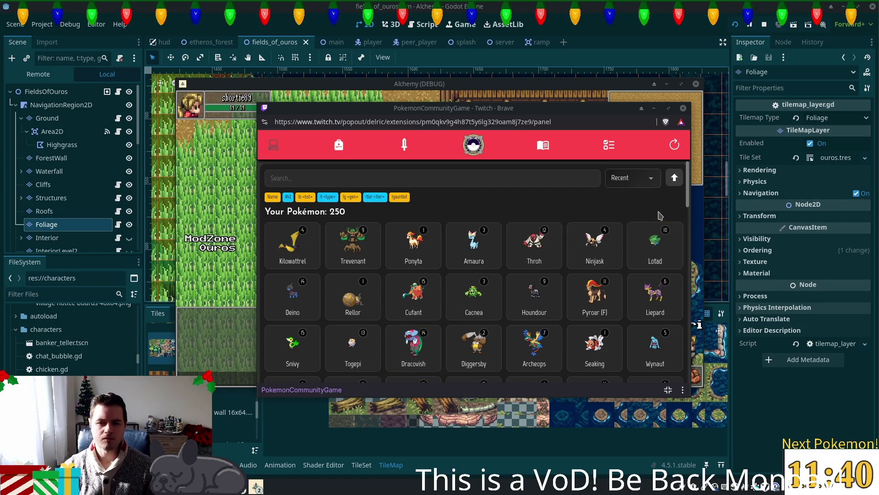
Step: Inspect the detail cards of Trevenant, Kilowattrel and Ponyta in the collection
click(356, 239)
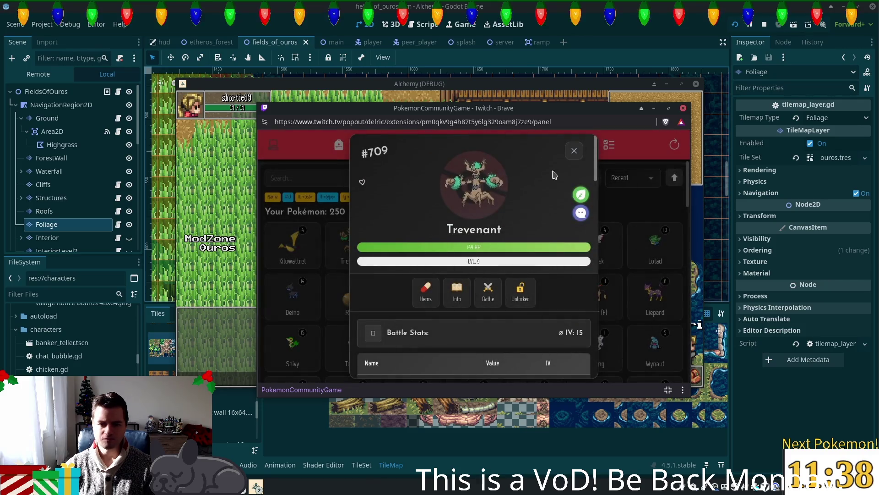
click(574, 150)
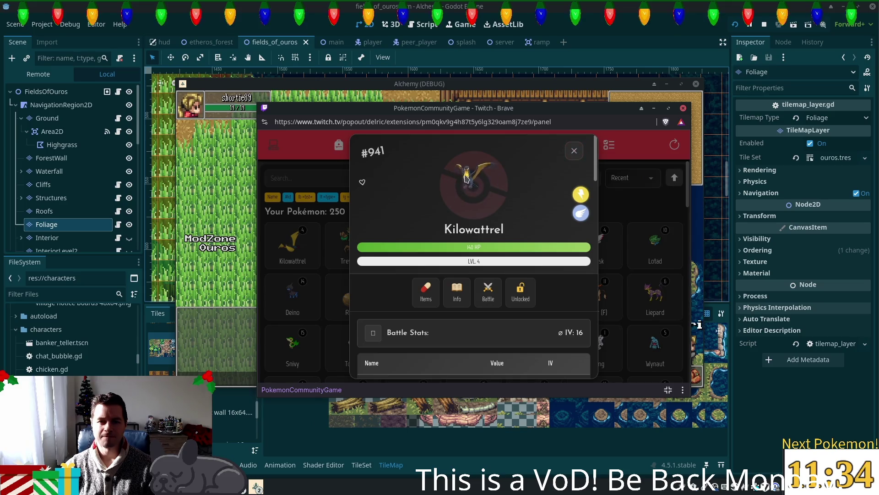
scroll(523, 223, down, 10)
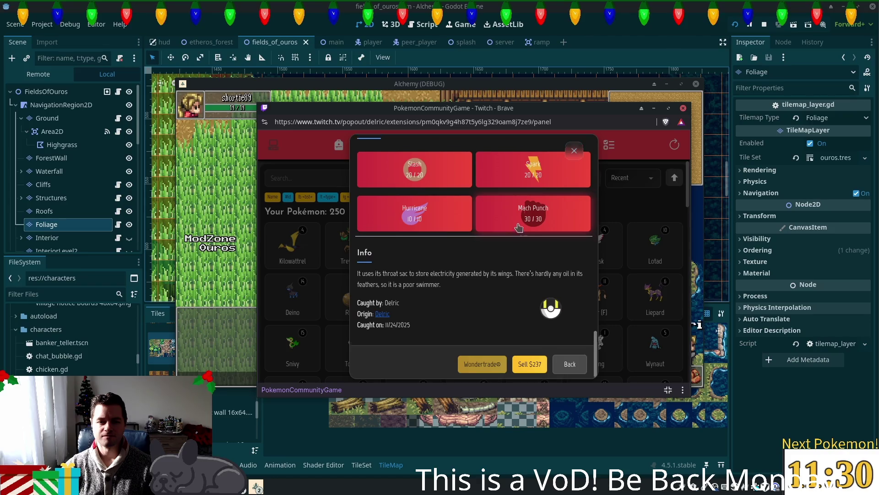
scroll(531, 229, up, 3)
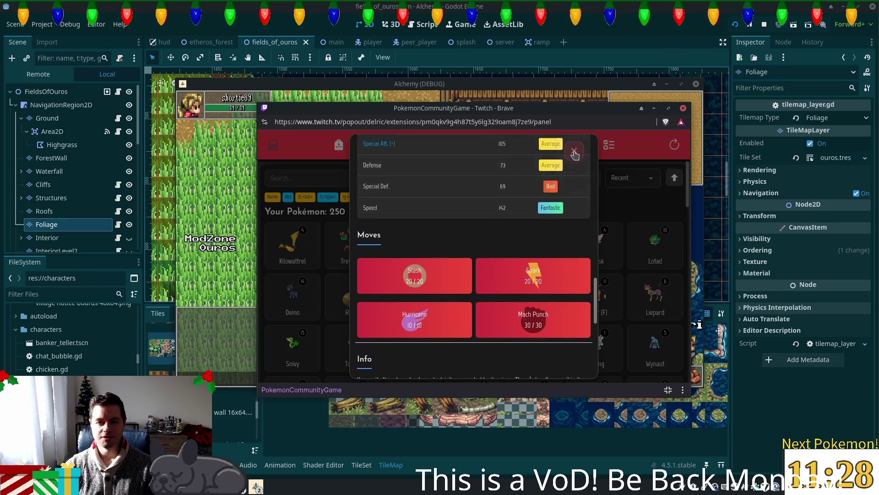
click(573, 151)
click(435, 256)
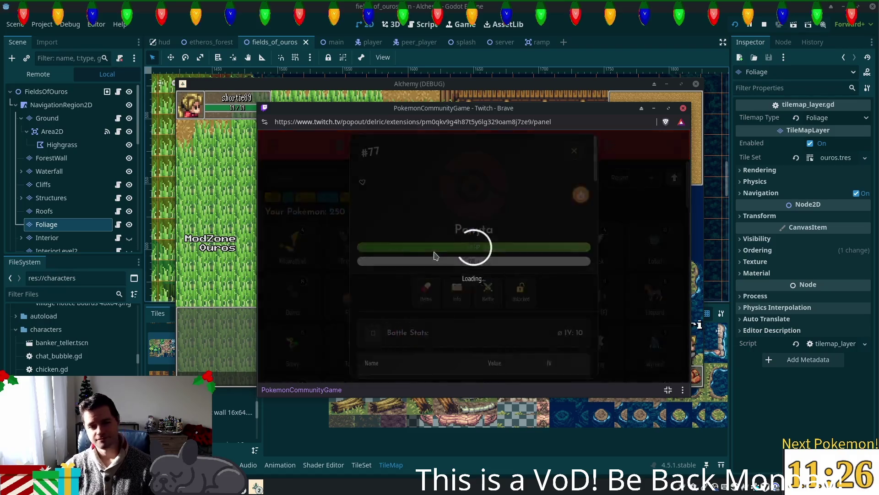
scroll(447, 252, down, 5)
scroll(448, 254, down, 5)
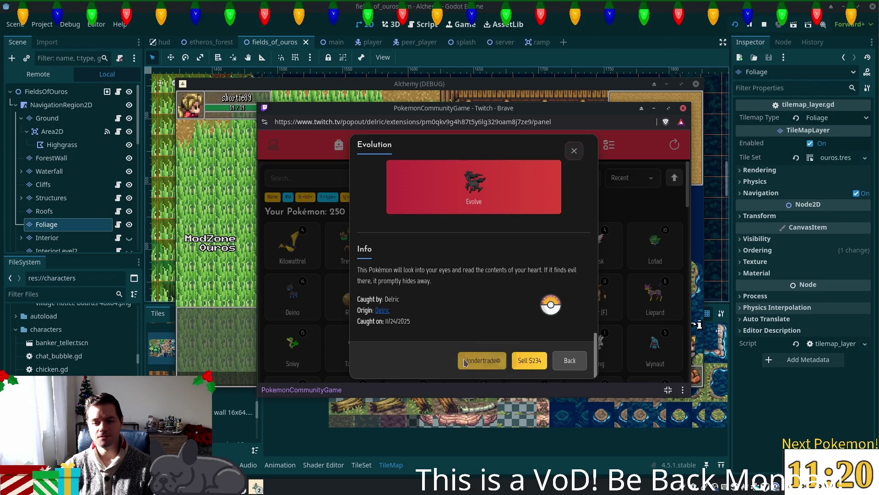
click(574, 150)
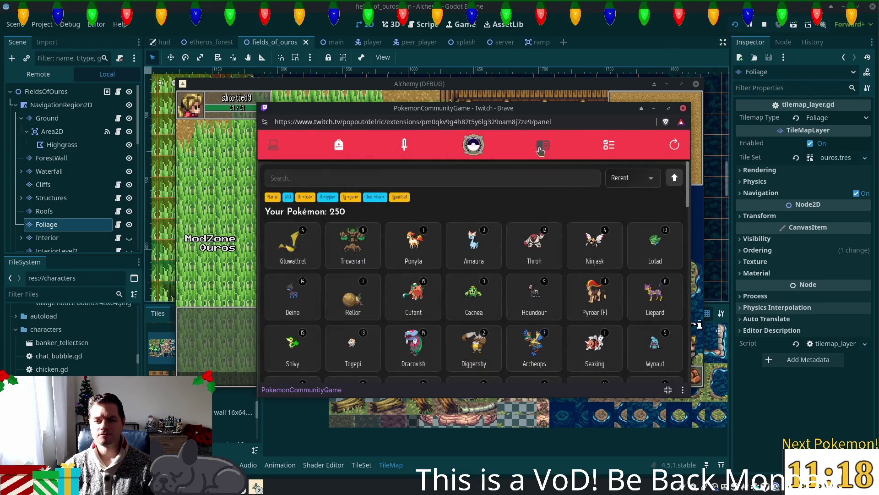
Step: Review the mission requiring a Pokémon with base HP above 80, then return to the collection
click(541, 154)
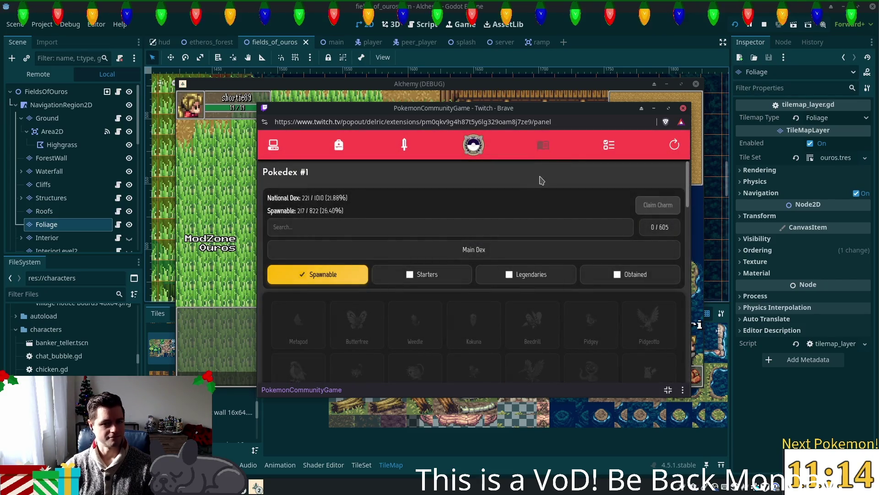
click(609, 153)
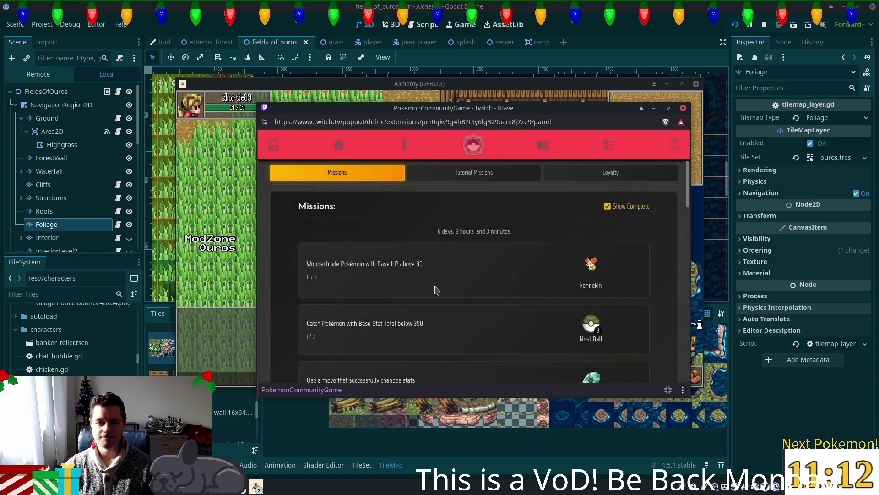
drag(377, 263, 435, 263)
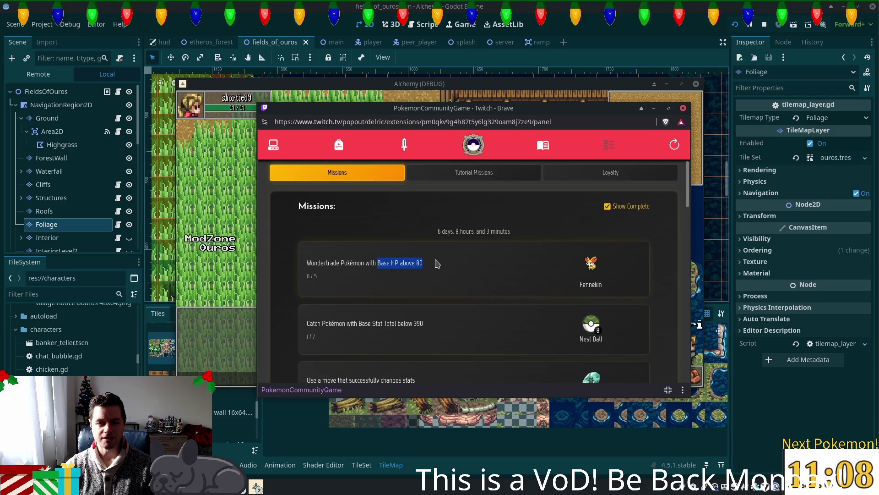
scroll(455, 272, down, 5)
scroll(452, 259, up, 4)
scroll(452, 259, up, 2)
click(273, 145)
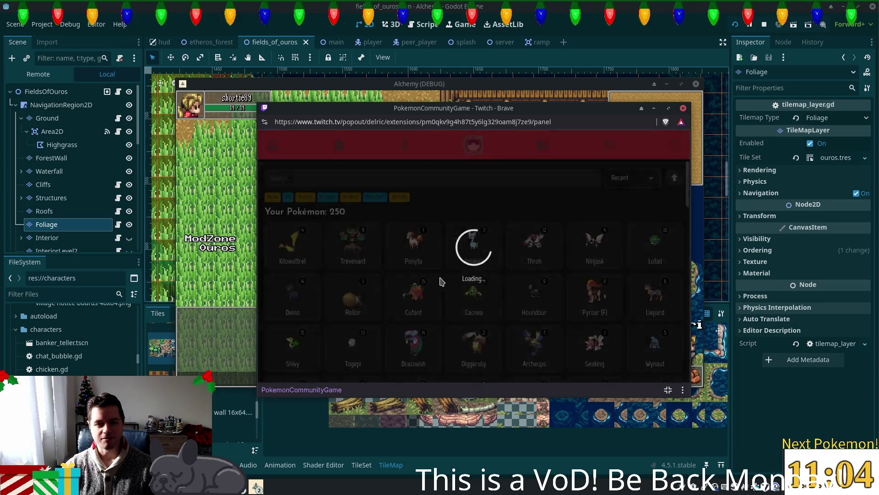
Step: Check Ponyta's IVs in its detail card
click(425, 249)
scroll(412, 254, down, 4)
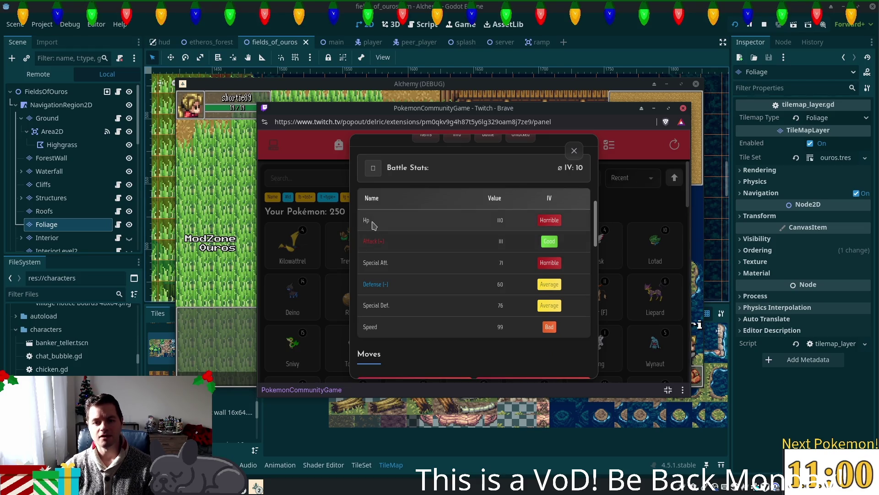
scroll(447, 249, up, 4)
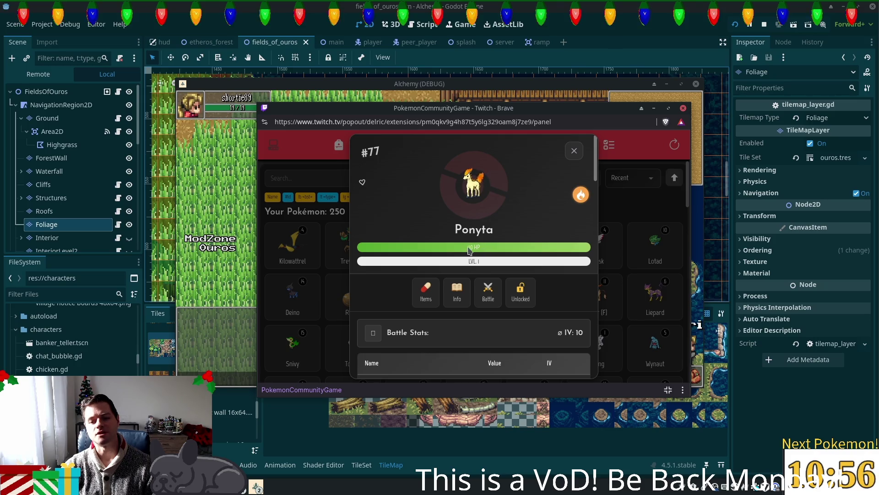
click(574, 151)
Step: Scroll through the Pokémon collection grid
scroll(584, 262, down, 5)
scroll(584, 262, down, 5)
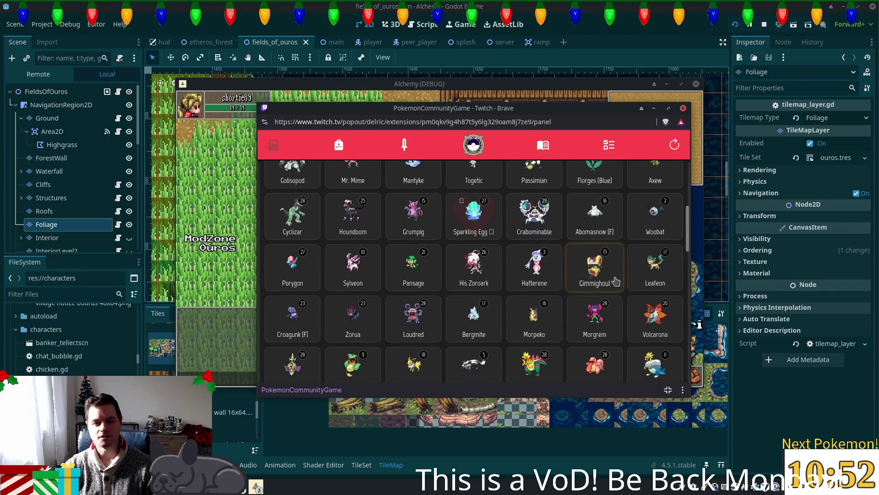
scroll(596, 275, up, 1)
scroll(582, 270, down, 5)
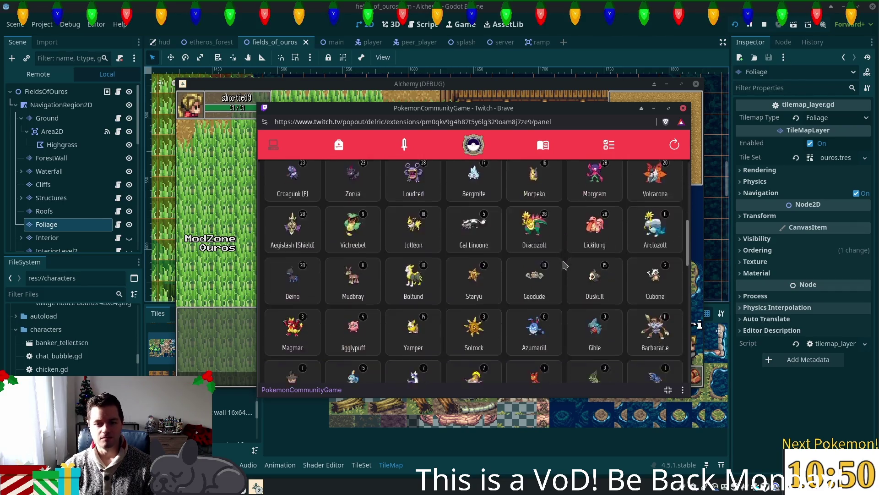
scroll(569, 264, up, 1)
scroll(569, 264, down, 5)
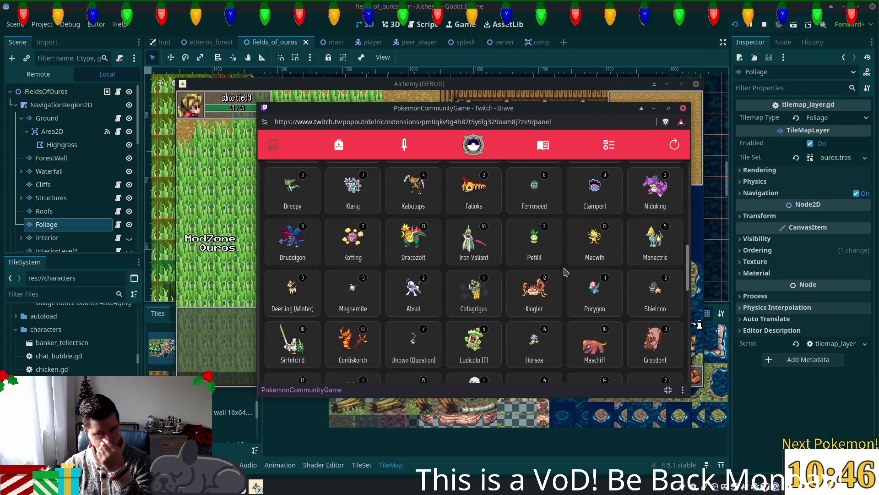
scroll(567, 272, down, 2)
scroll(567, 272, down, 3)
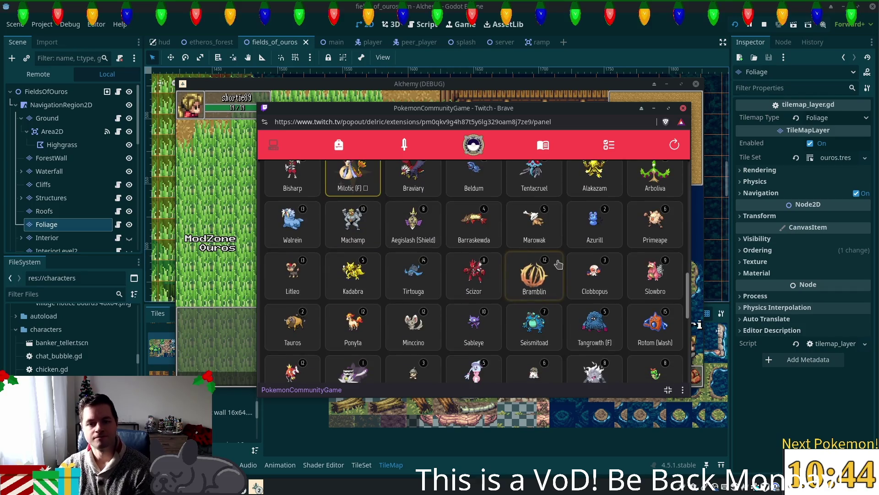
scroll(598, 284, down, 3)
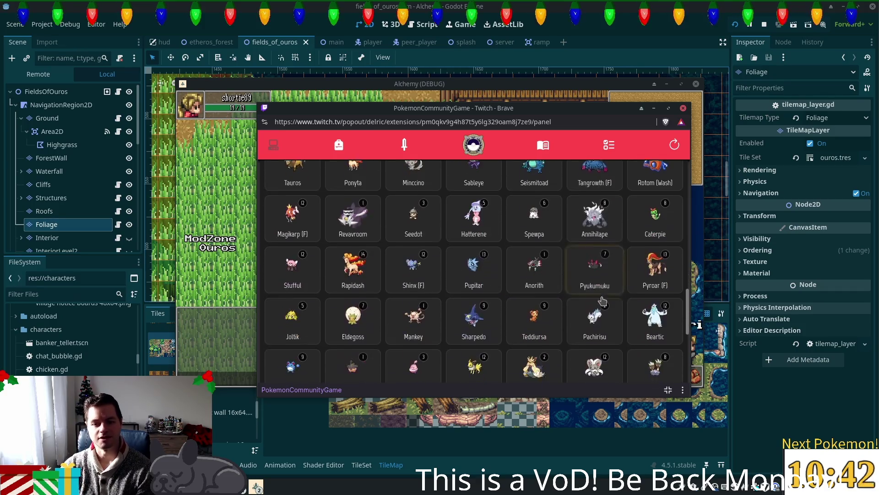
scroll(603, 300, down, 5)
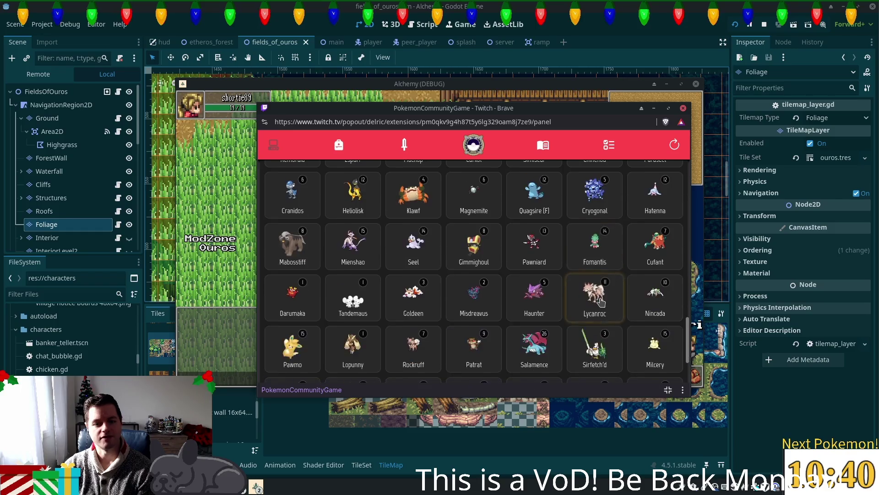
scroll(602, 301, down, 3)
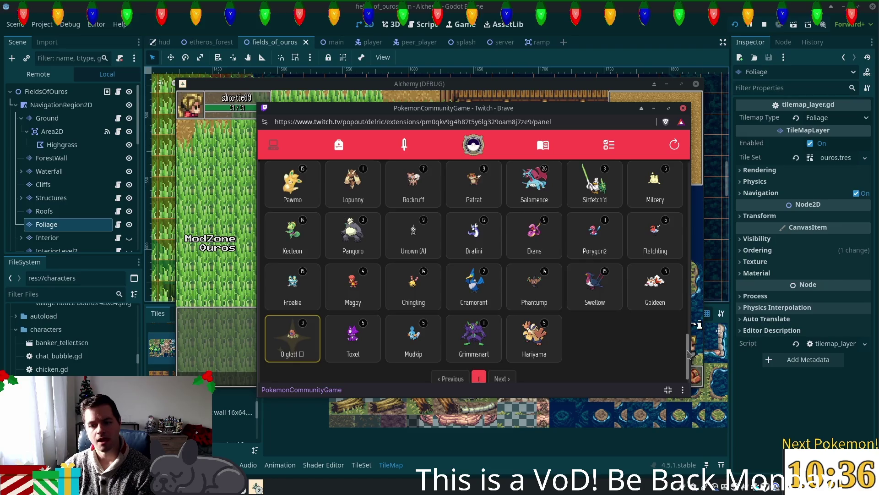
click(688, 208)
drag(691, 209, 688, 165)
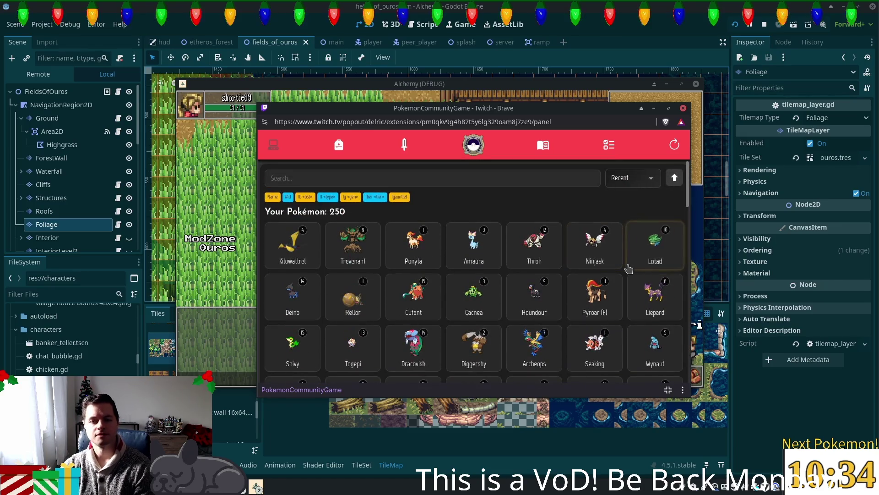
Step: Open the Tutorial Missions and remove Alakazam from Team 1
click(609, 144)
click(481, 182)
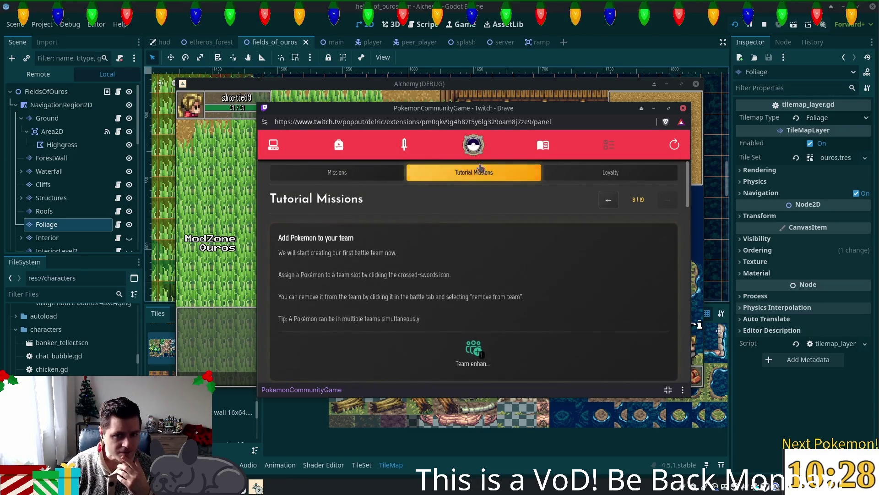
click(405, 147)
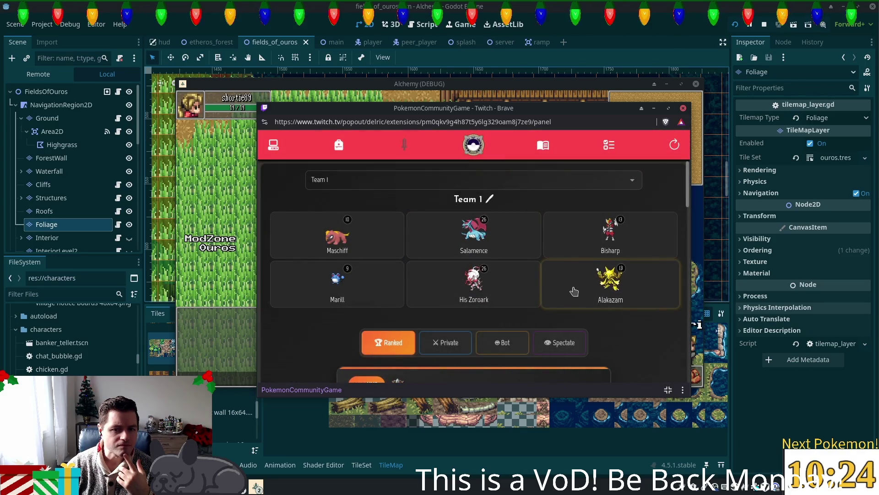
click(588, 305)
Step: Visit the Shop, then return to the Pokémon collection and start a search
click(473, 145)
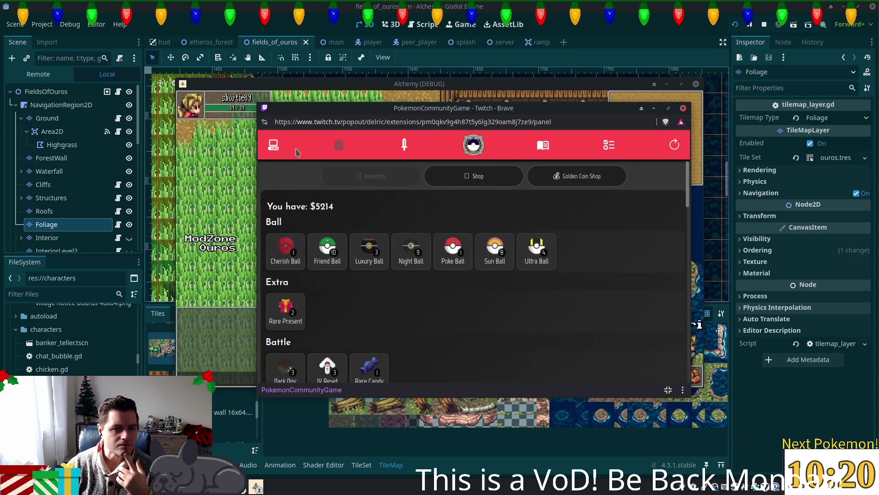
click(274, 144)
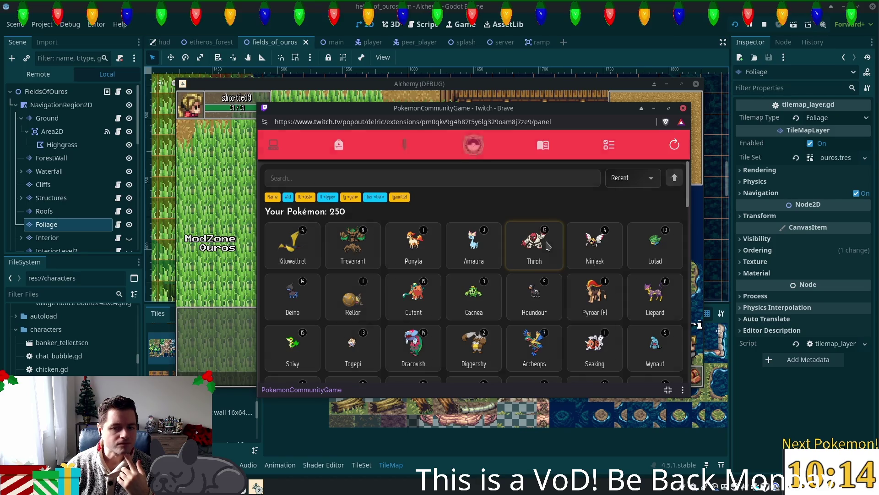
click(449, 179)
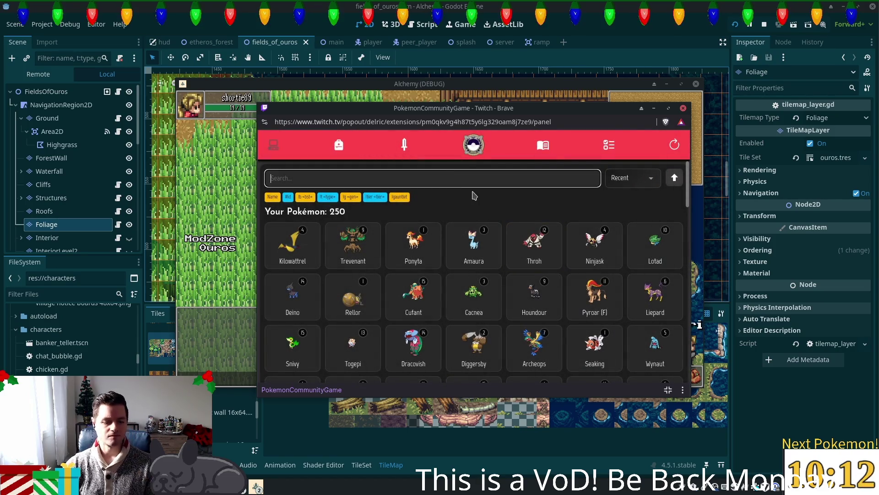
Step: Search the collection for 'ala' and glance at Maschiff's details
text(ala)
click(293, 248)
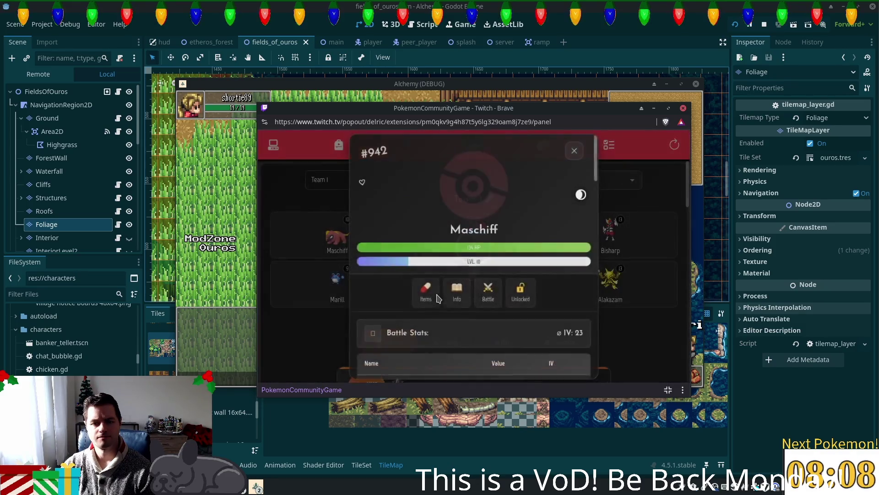
scroll(522, 243, down, 5)
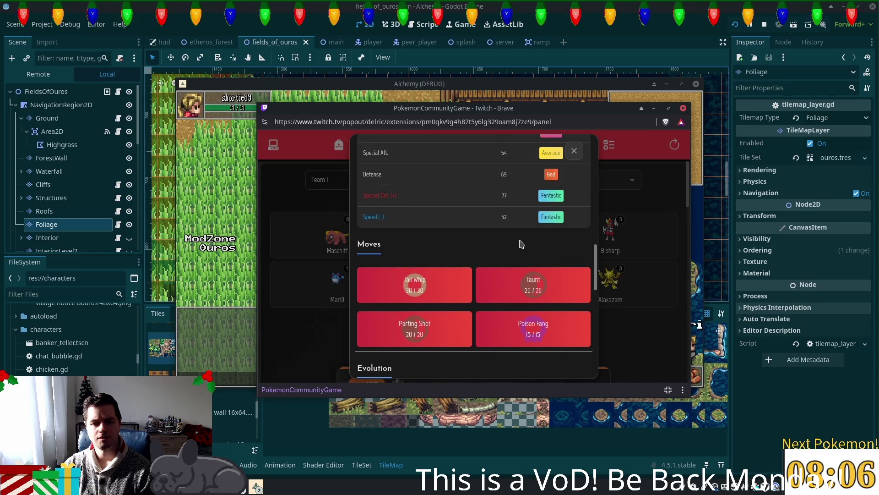
key(Escape)
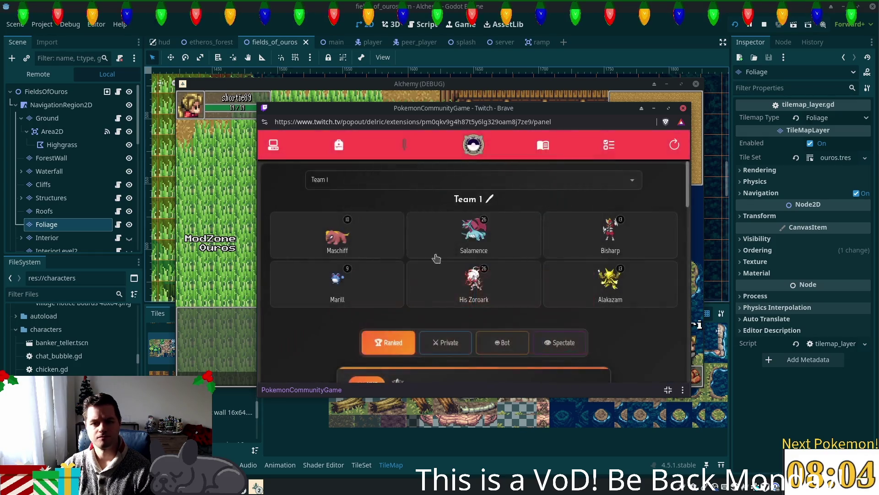
Step: View Salamence's details and stats from its item menu
click(437, 250)
click(412, 321)
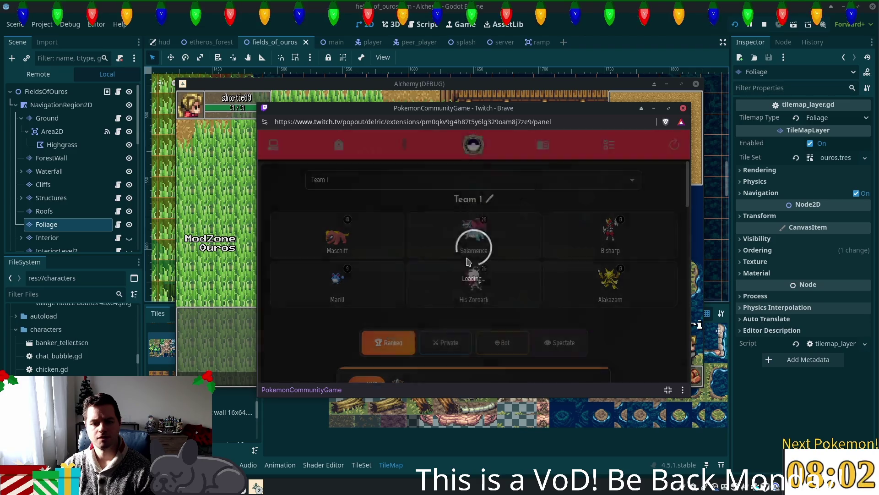
scroll(467, 262, down, 3)
scroll(467, 262, down, 4)
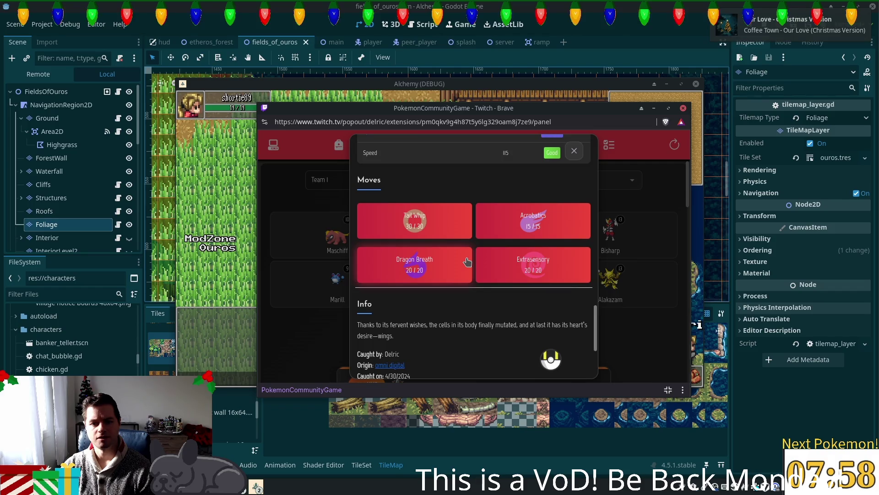
click(574, 151)
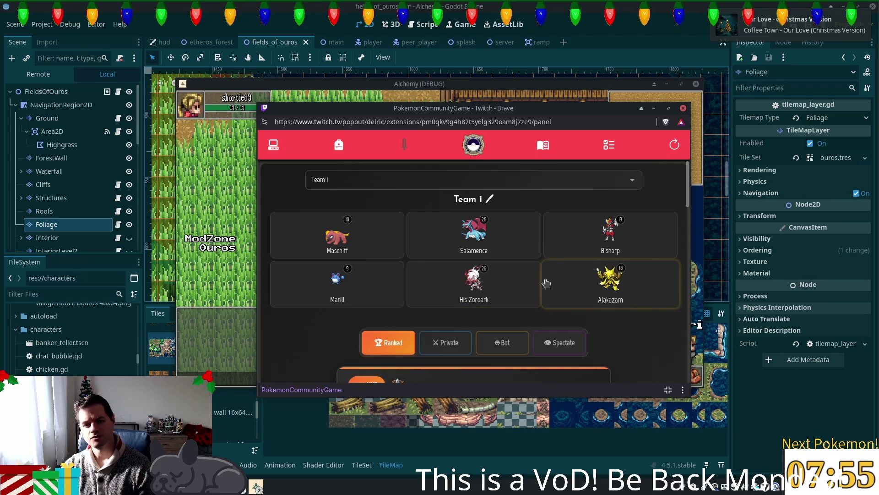
Step: Review Alakazam's stats and moves, then list the items usable on it
click(594, 279)
click(413, 321)
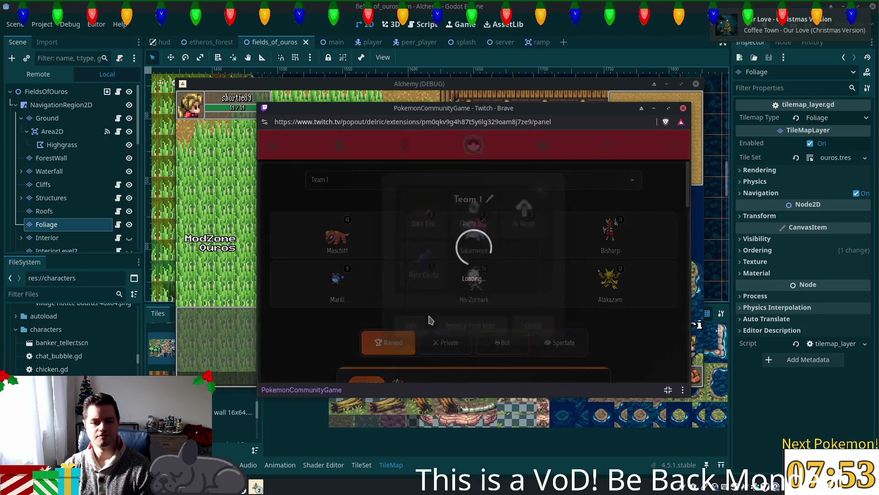
scroll(447, 305, down, 5)
scroll(448, 309, down, 3)
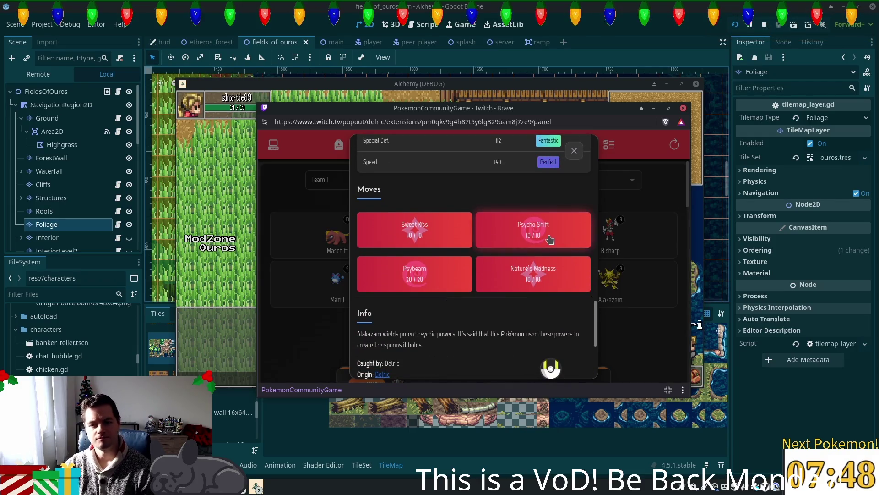
click(575, 151)
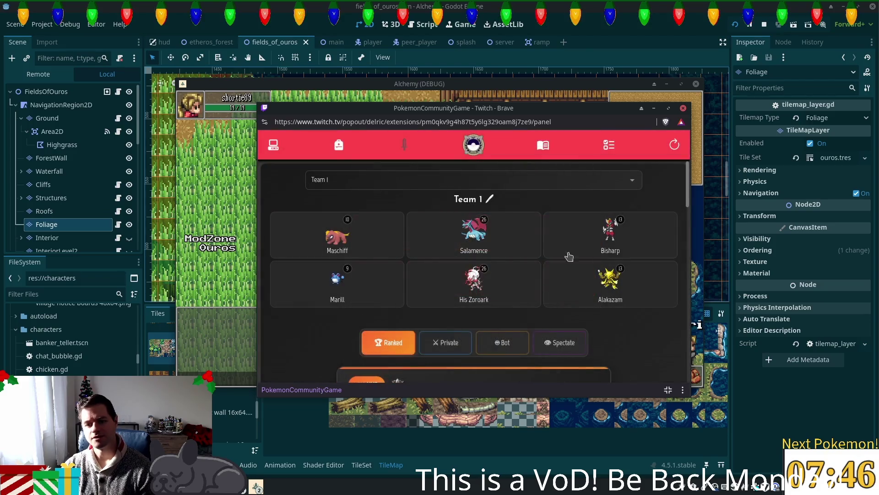
click(597, 292)
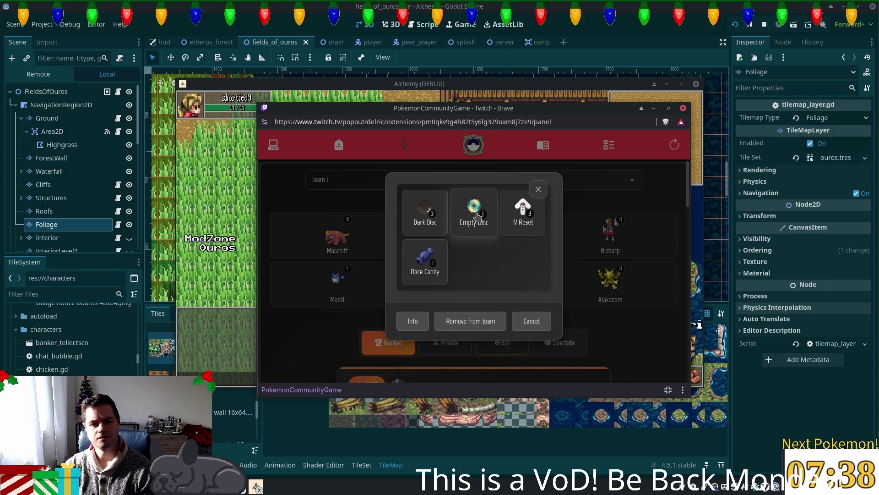
Step: Read the Empty Disc's description in the item inventory
click(478, 216)
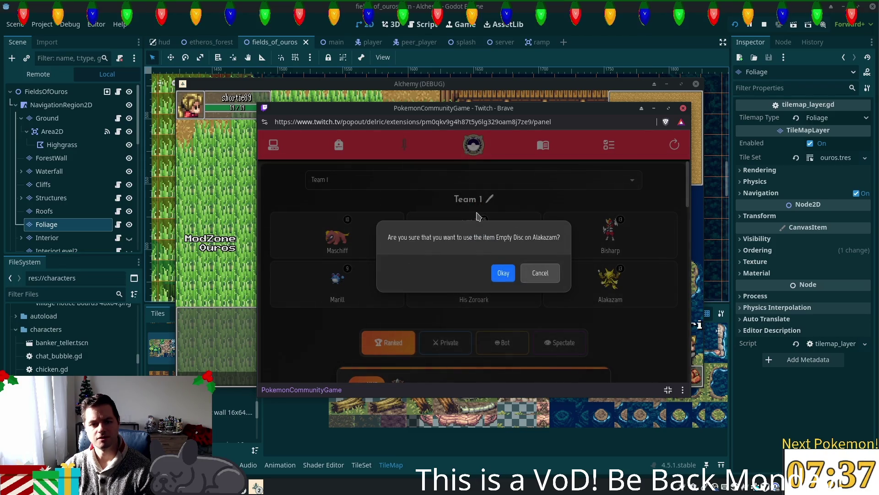
click(541, 275)
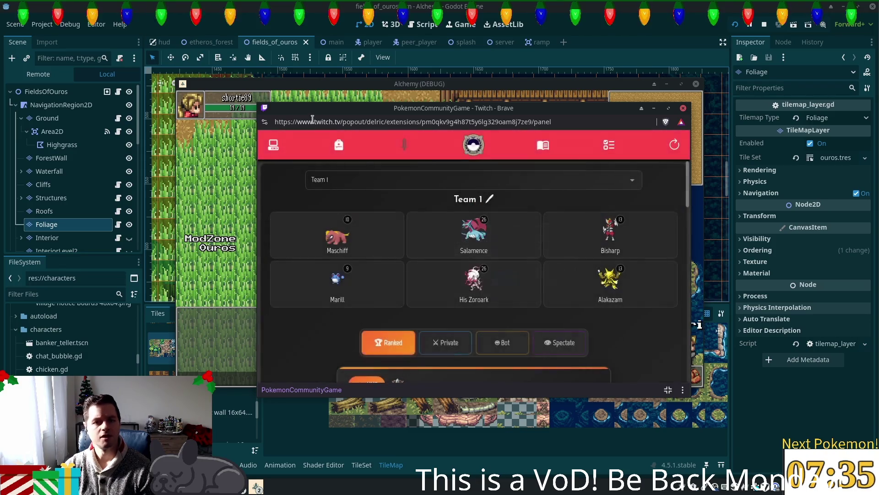
click(339, 145)
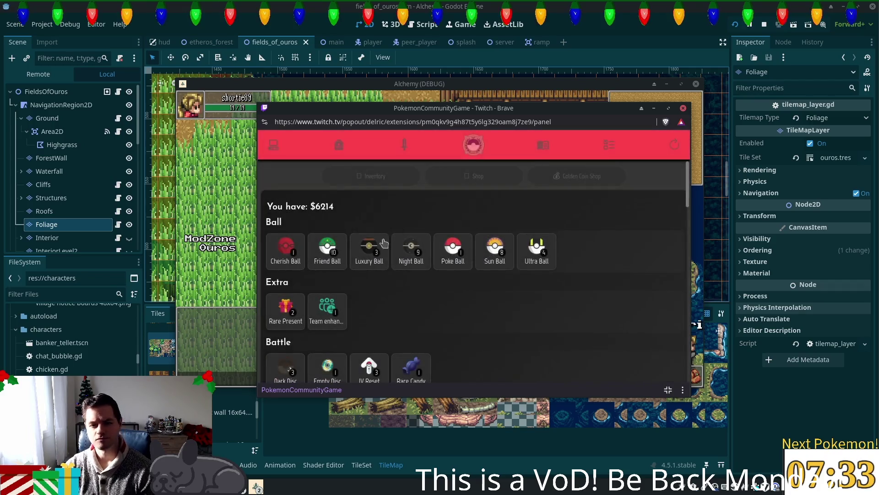
scroll(337, 169, down, 5)
click(336, 170)
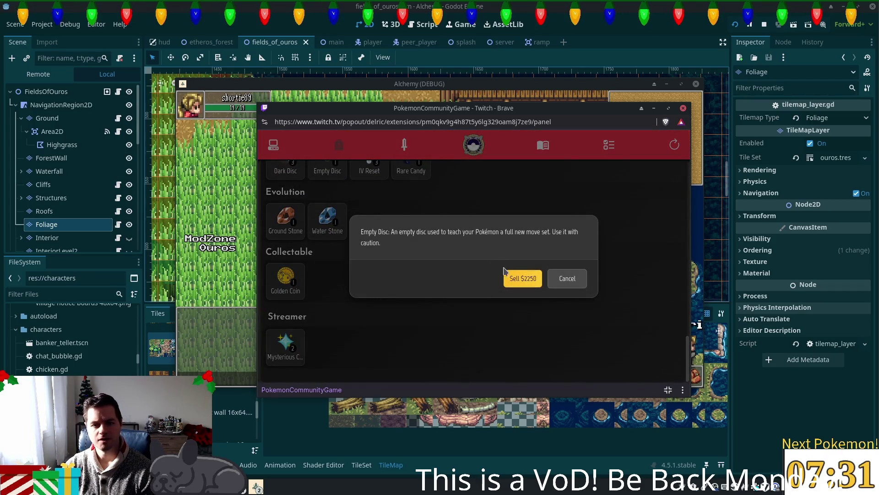
click(567, 284)
Step: Use the Empty Disc on Alakazam from the Team 1 roster and confirm
click(404, 145)
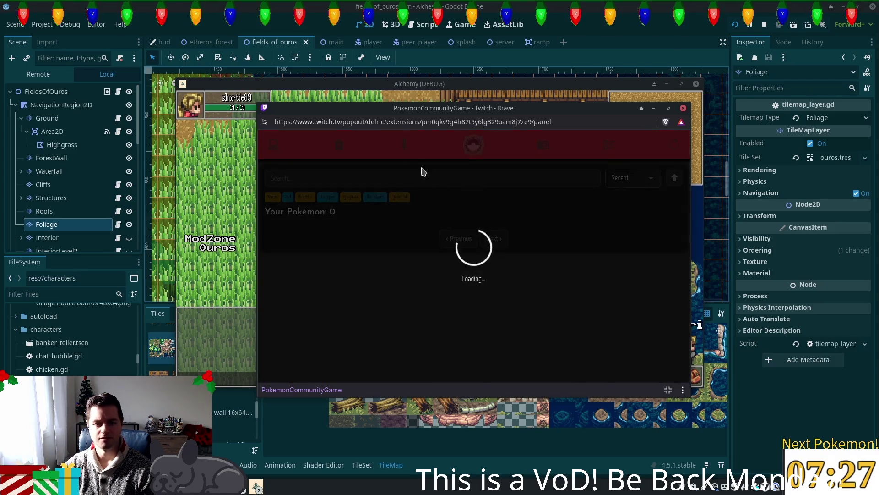
click(474, 145)
click(605, 289)
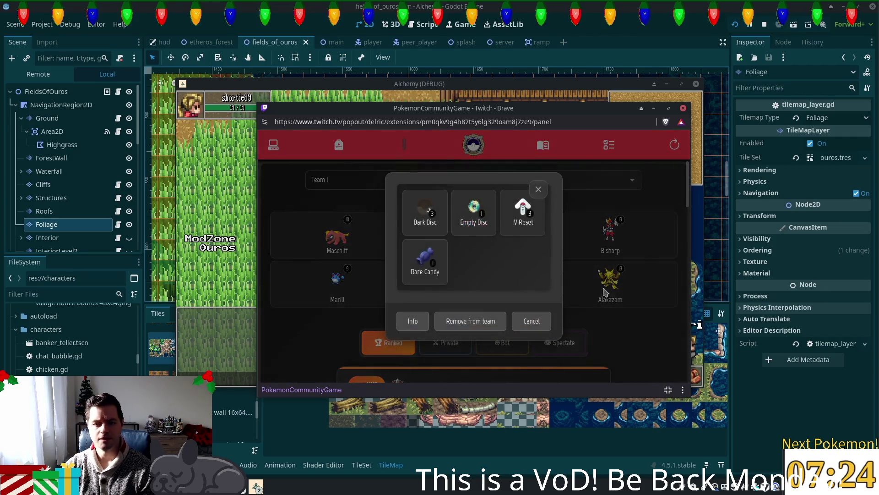
click(473, 212)
click(503, 274)
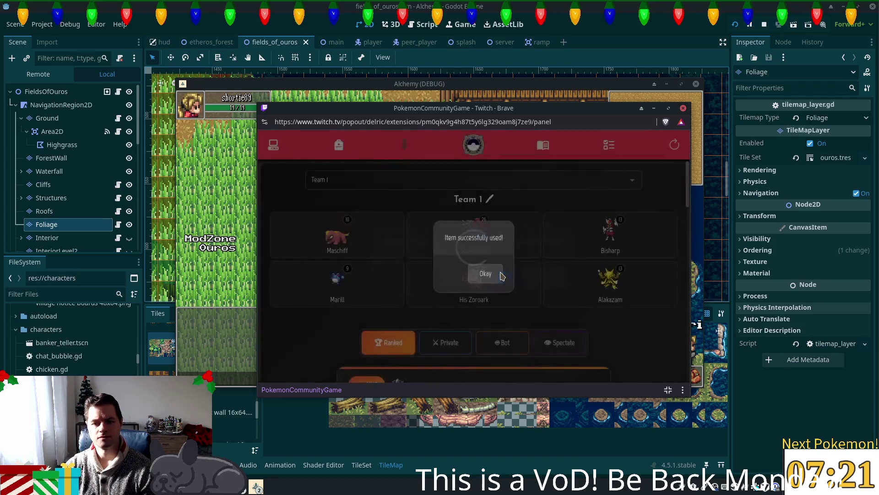
click(502, 274)
Step: Check Alakazam's new moves, then open the Tutorial Missions
click(580, 280)
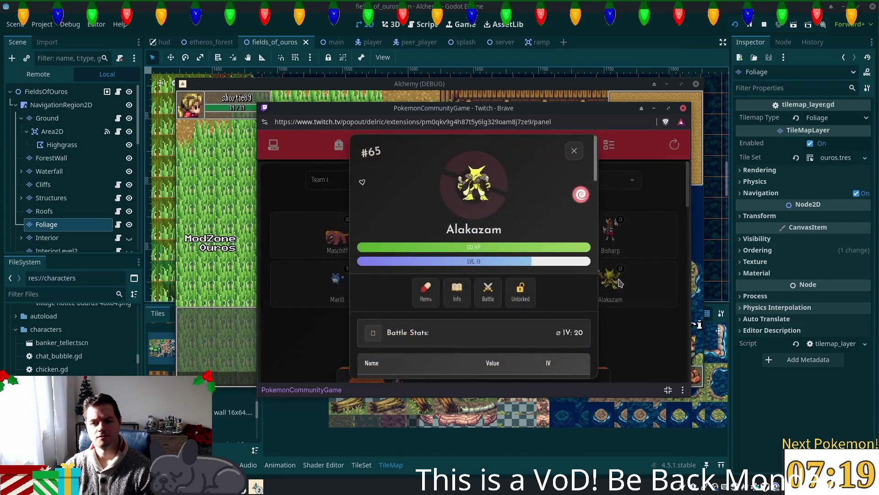
scroll(493, 262, down, 5)
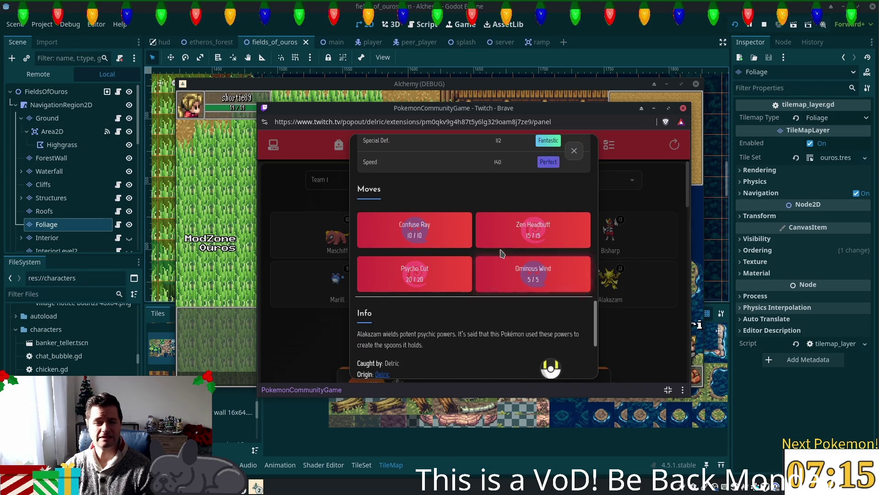
click(575, 151)
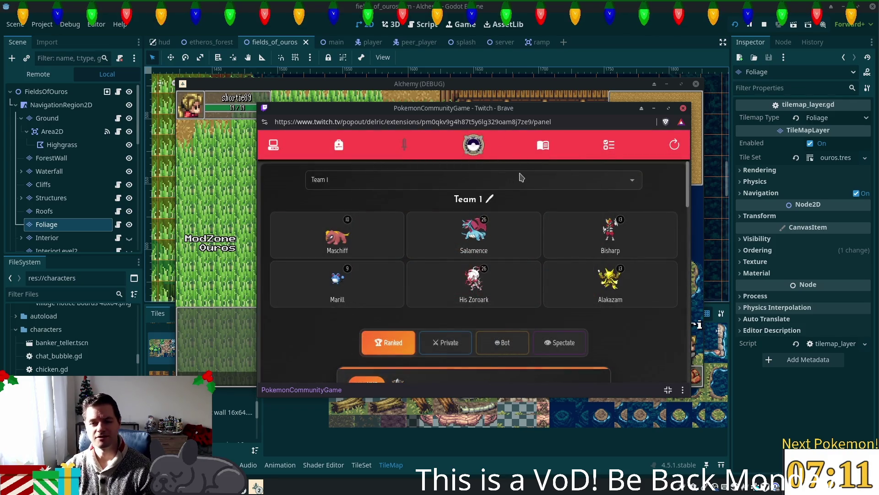
click(607, 146)
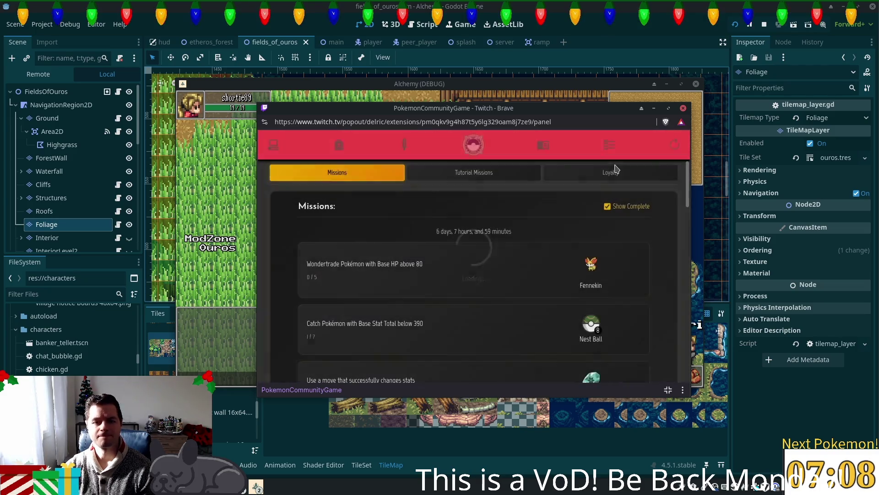
click(495, 179)
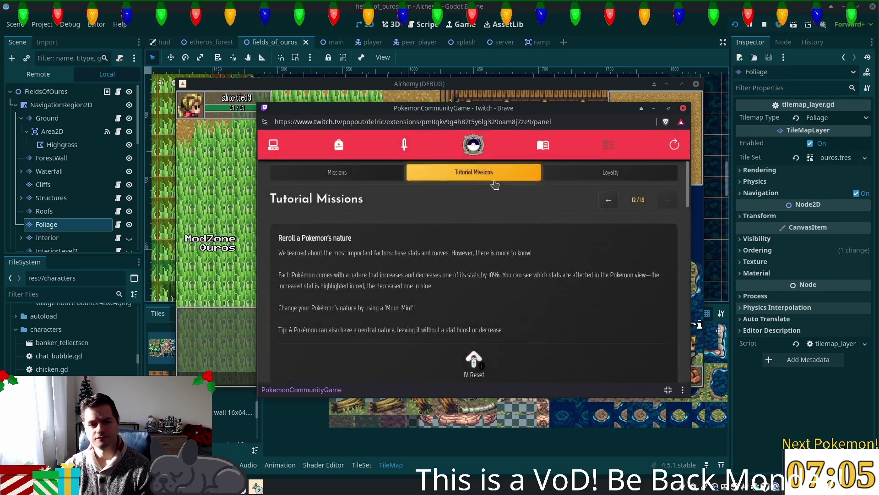
Step: Check Salamence's battle stats and nature from the Team 1 roster, then go to Your Pokémon
scroll(511, 236, down, 1)
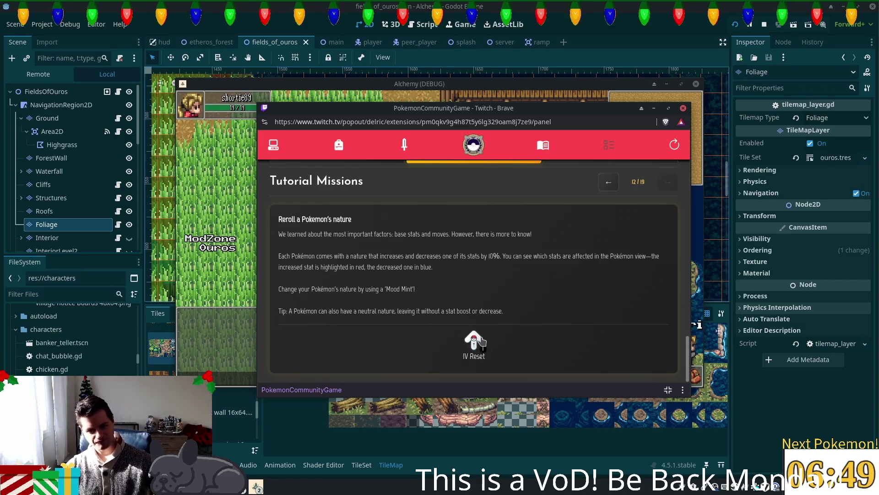
click(340, 149)
click(397, 155)
click(474, 232)
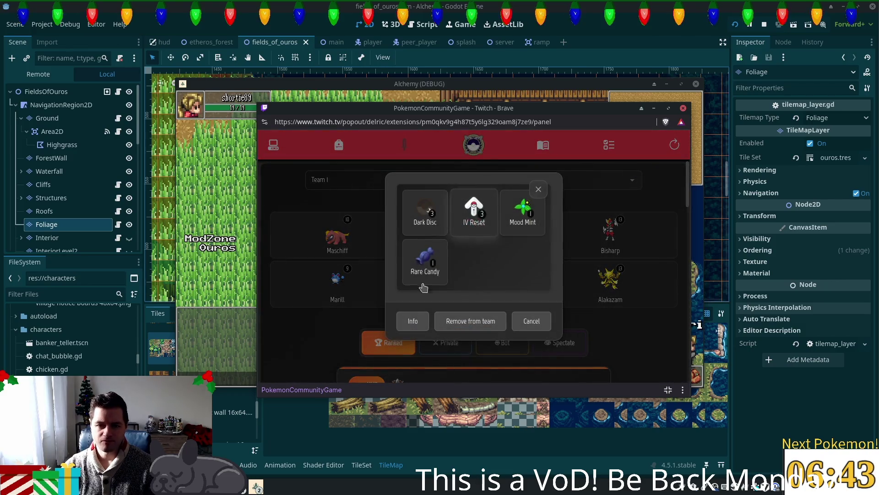
click(411, 323)
scroll(472, 278, down, 3)
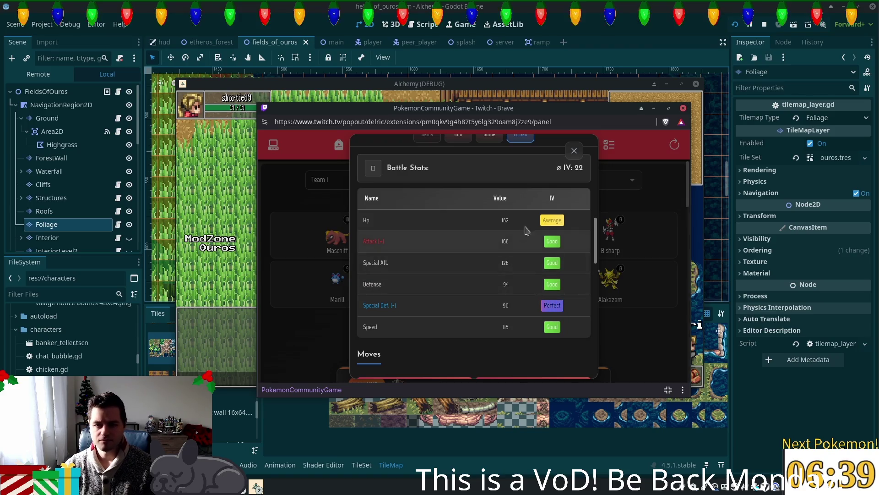
click(573, 150)
click(276, 148)
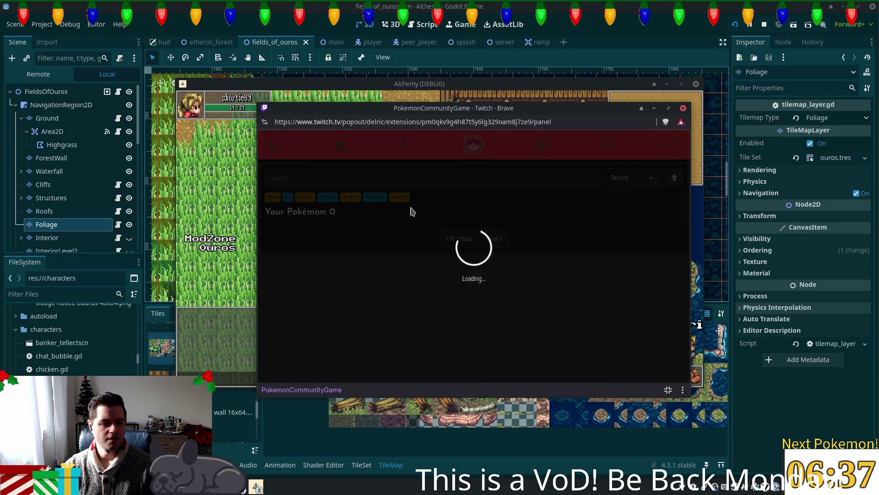
Step: Scroll the 250-Pokémon collection to the top and change its sort from Recent to ID
scroll(508, 259, down, 2)
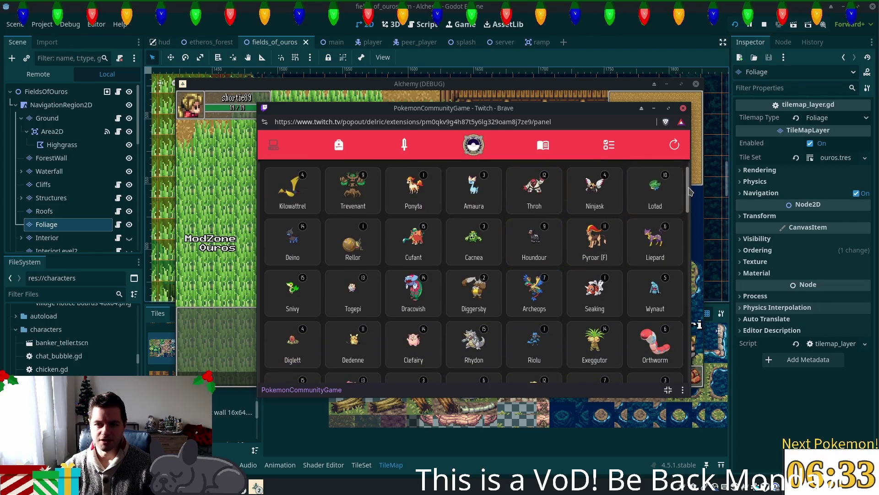
scroll(687, 207, down, 5)
drag(687, 206, 682, 223)
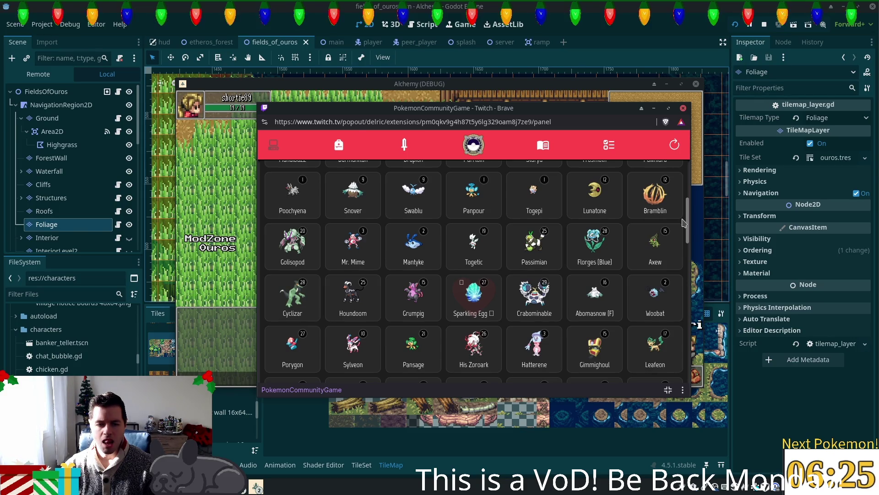
mouse_move(682, 223)
mouse_down()
mouse_move(690, 270)
mouse_move(687, 183)
mouse_up()
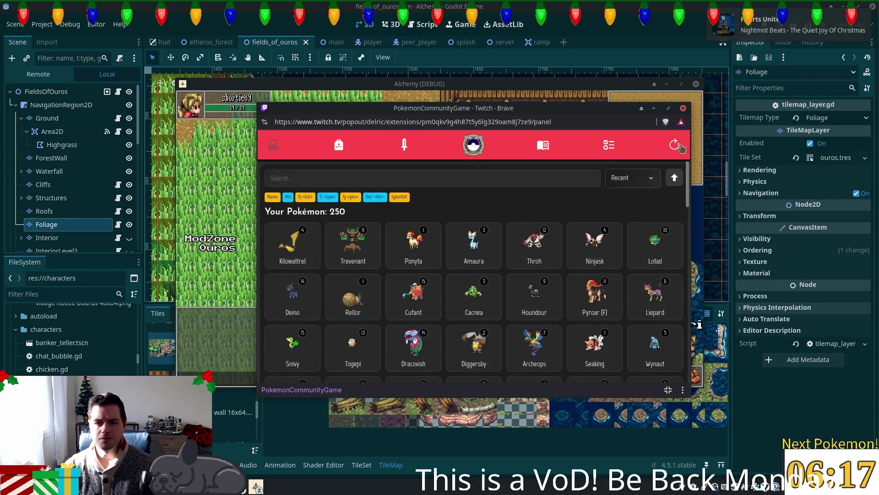
click(632, 178)
scroll(632, 259, down, 4)
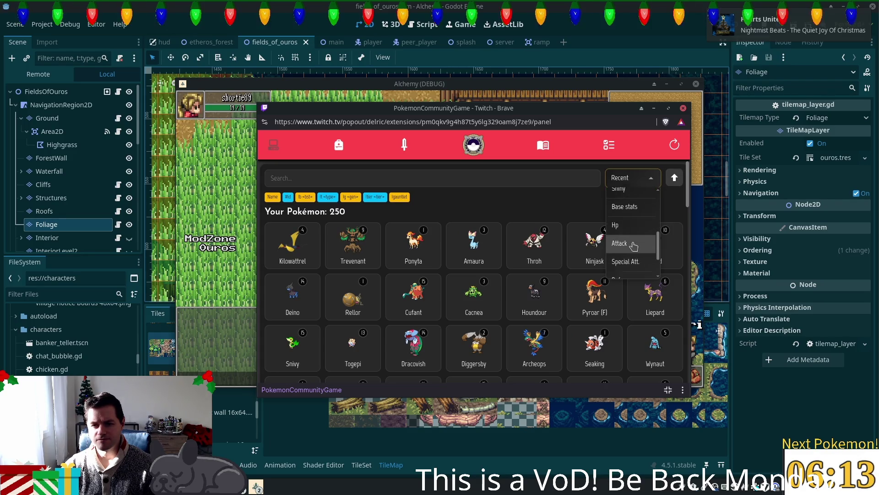
scroll(632, 243, up, 3)
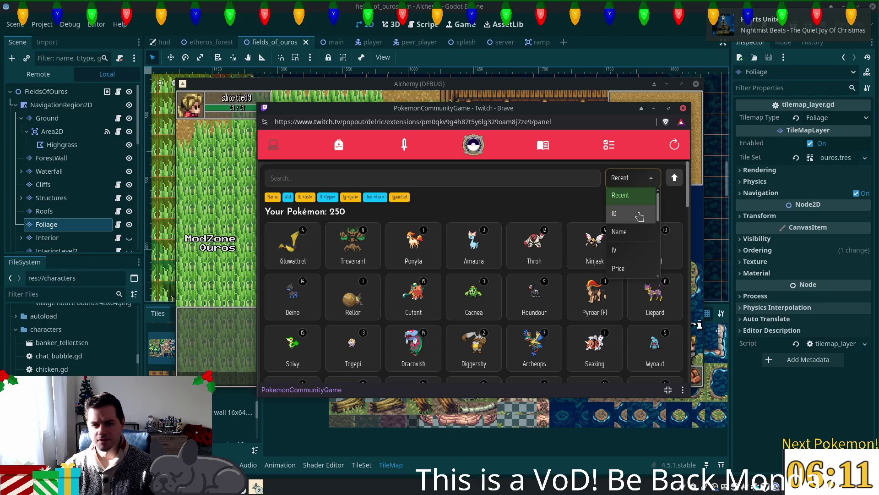
scroll(632, 229, down, 2)
scroll(637, 231, up, 3)
scroll(648, 236, down, 3)
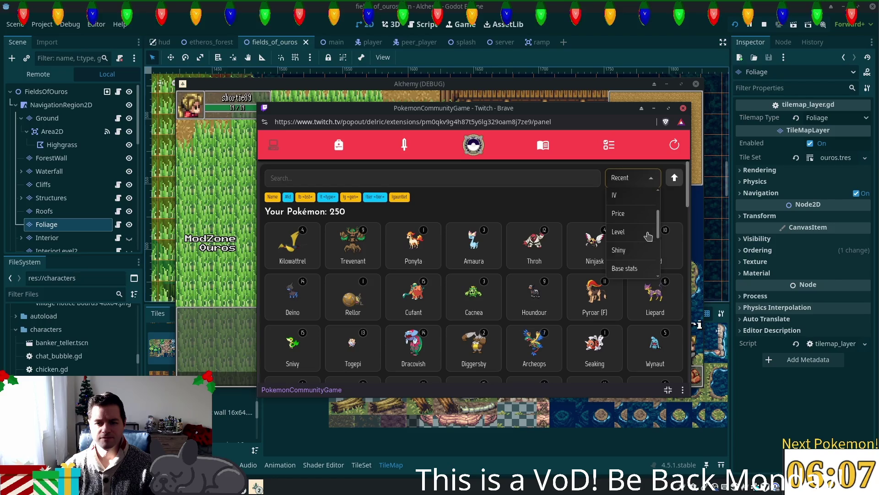
scroll(648, 236, up, 3)
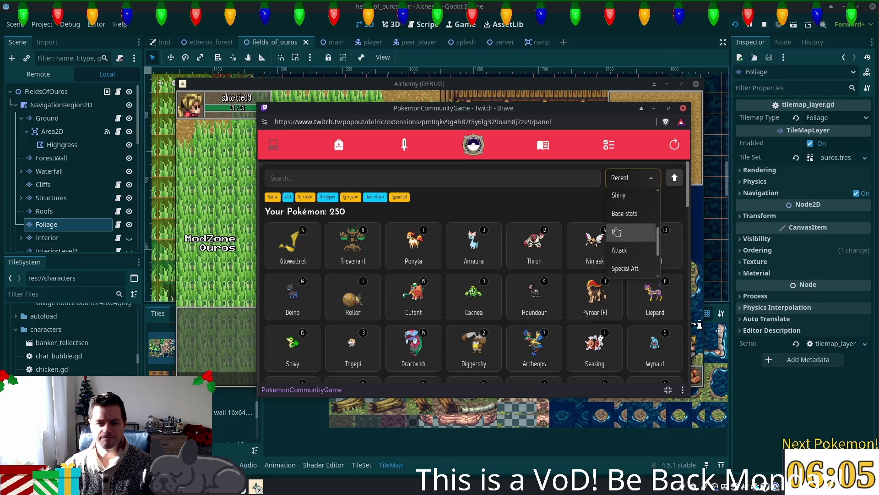
click(459, 204)
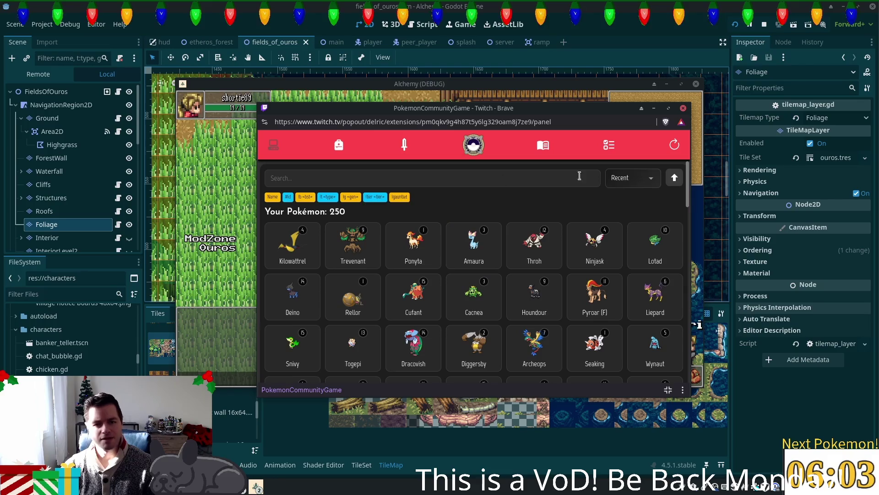
click(631, 177)
click(643, 212)
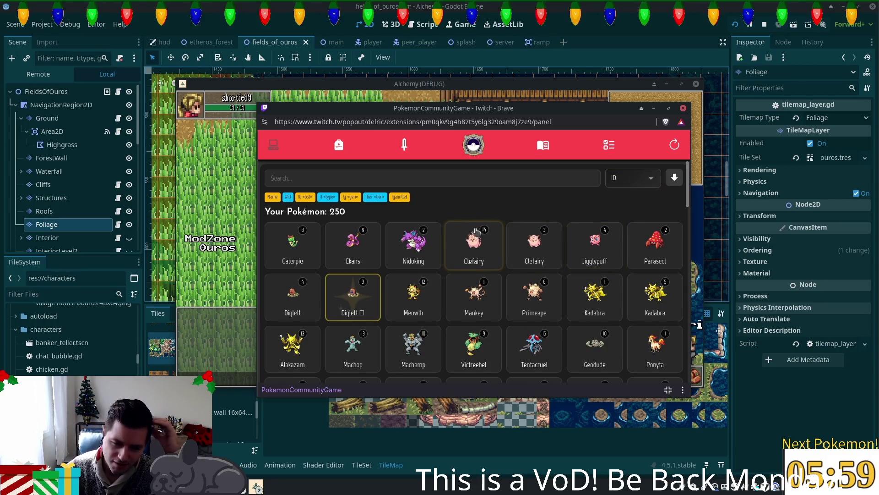
Step: Briefly open and close Machamp's and Alakazam's detail cards
scroll(473, 241, down, 1)
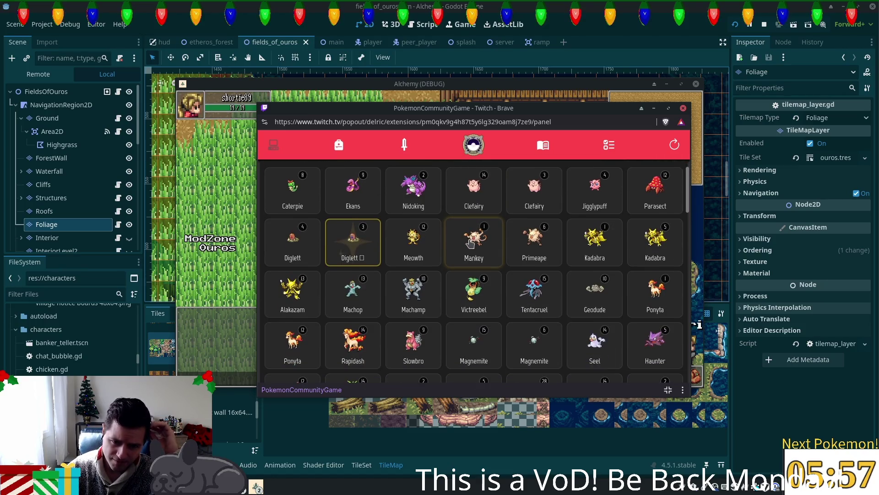
click(431, 280)
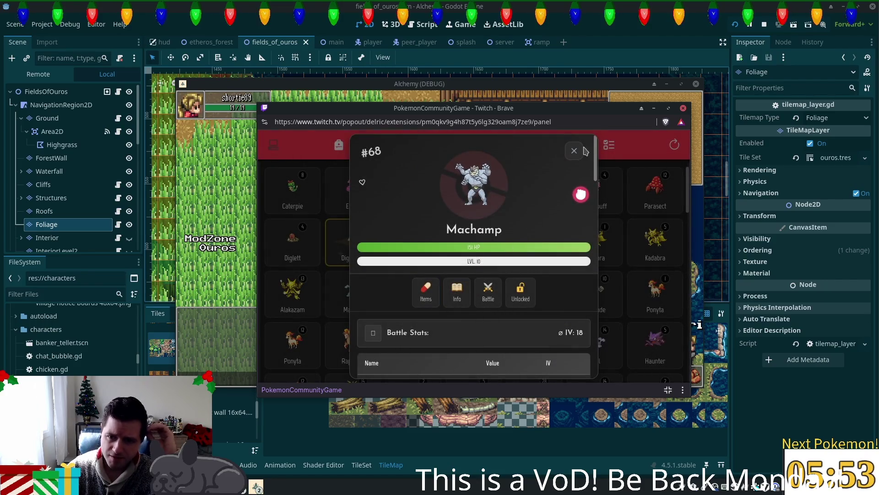
click(574, 150)
scroll(548, 220, down, 2)
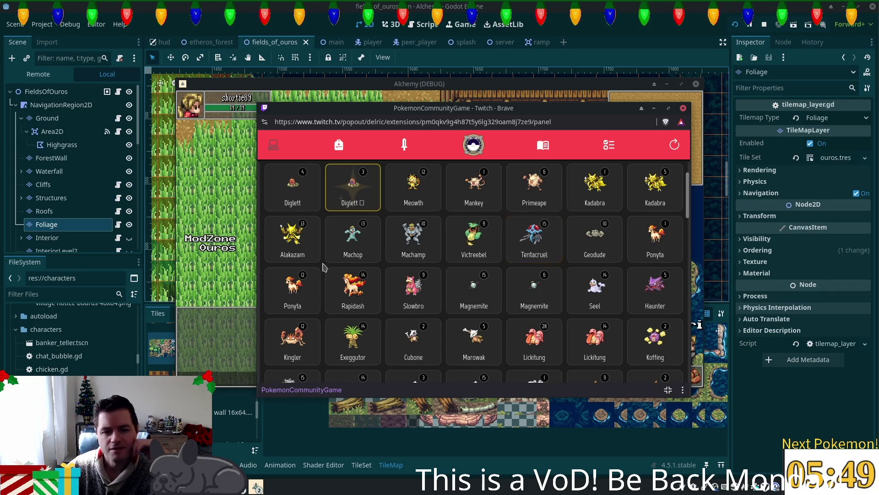
click(292, 236)
click(575, 151)
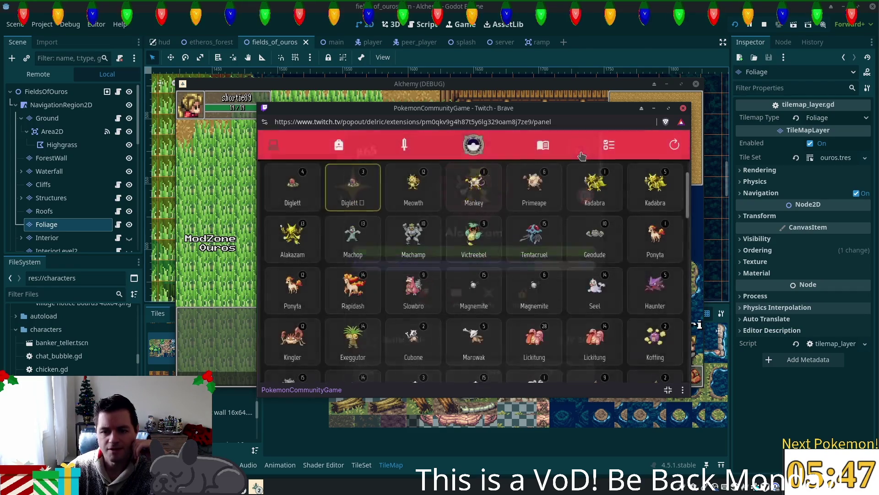
Step: Scroll to the bottom of the ID-sorted collection, where Annihilape sits beside Gimmighoul and Iron Valiant
scroll(568, 248, down, 4)
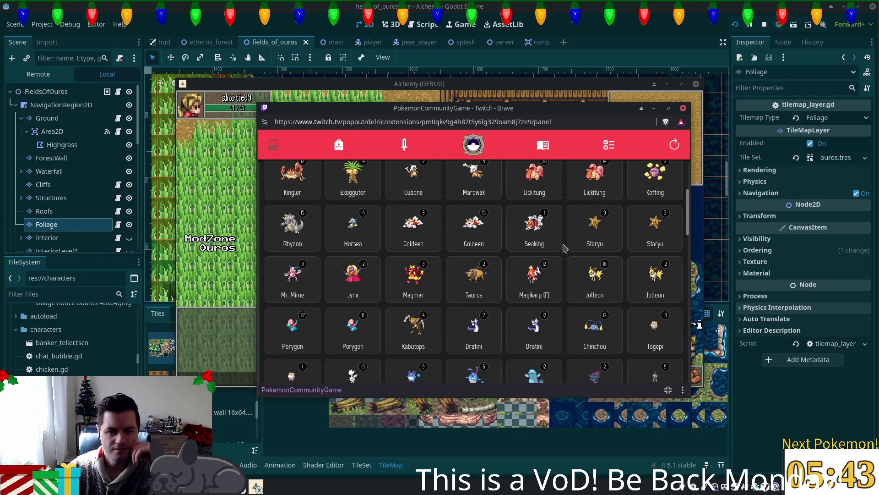
scroll(564, 250, down, 2)
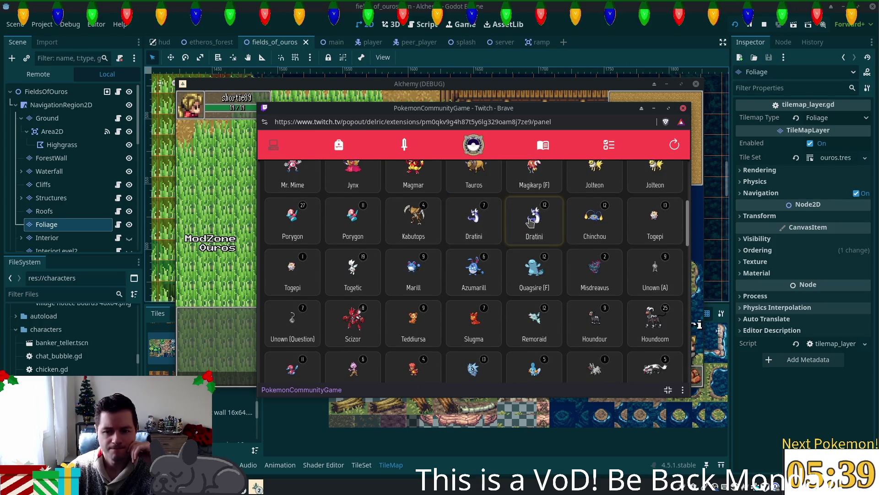
scroll(530, 222, down, 2)
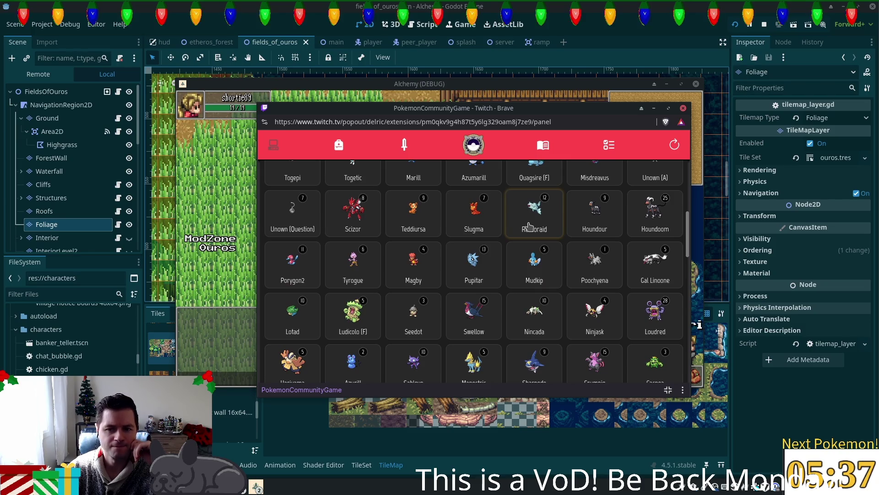
scroll(530, 226, down, 1)
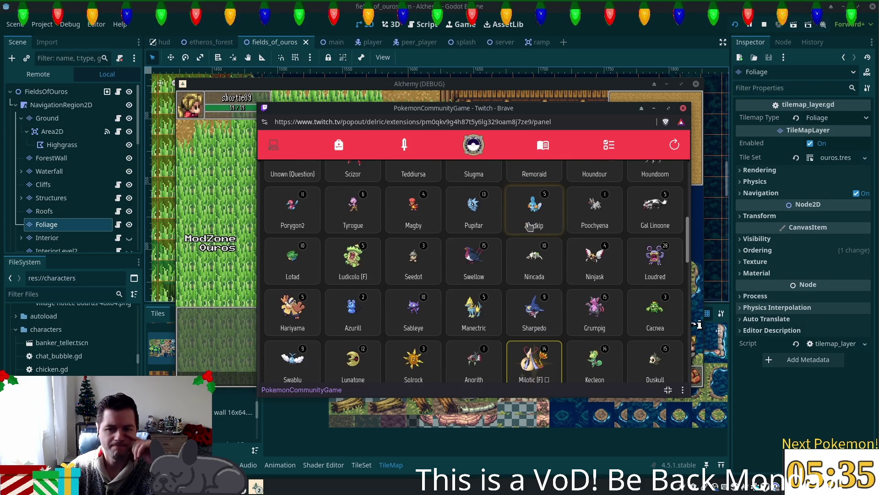
scroll(529, 226, down, 1)
scroll(529, 225, down, 1)
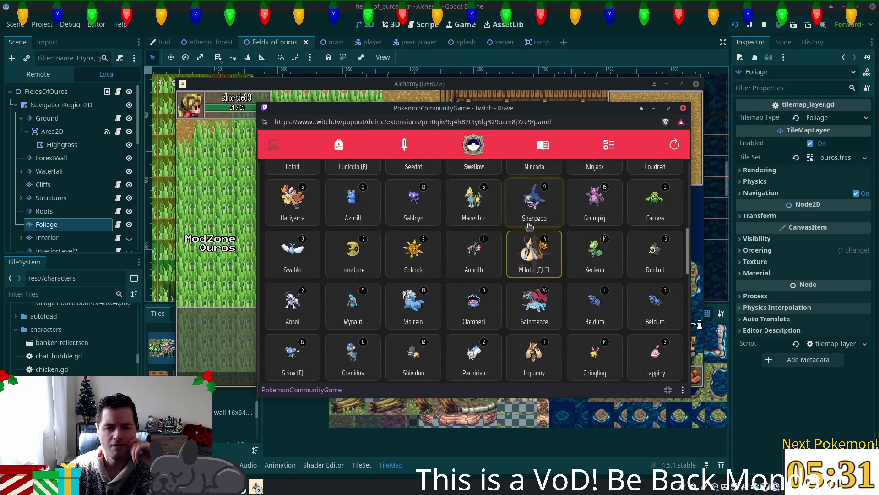
scroll(527, 231, down, 5)
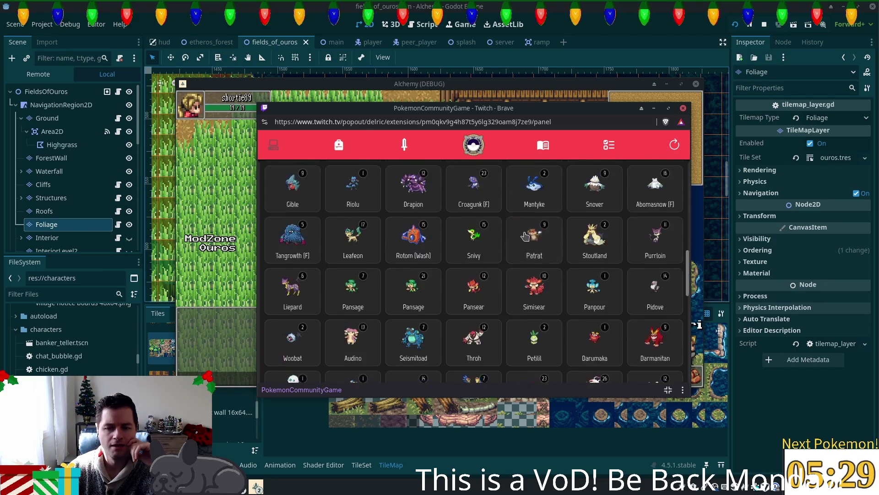
scroll(526, 236, down, 1)
scroll(525, 237, down, 1)
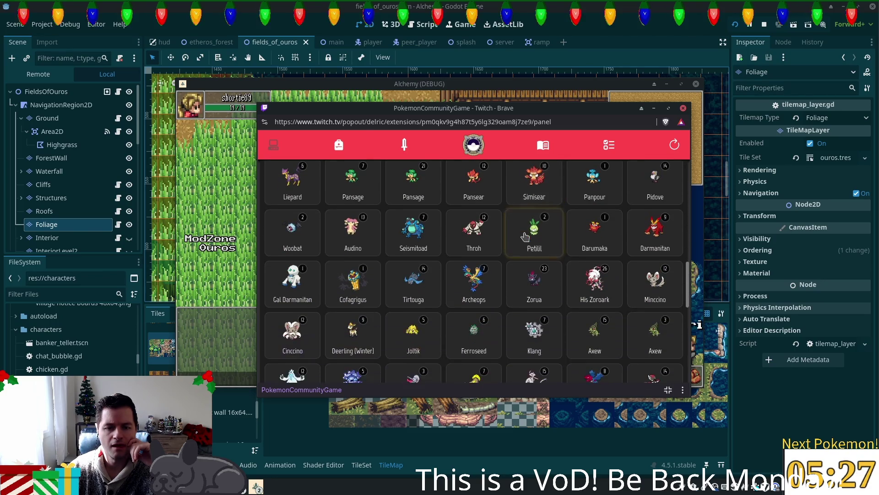
scroll(525, 236, down, 1)
scroll(526, 236, down, 1)
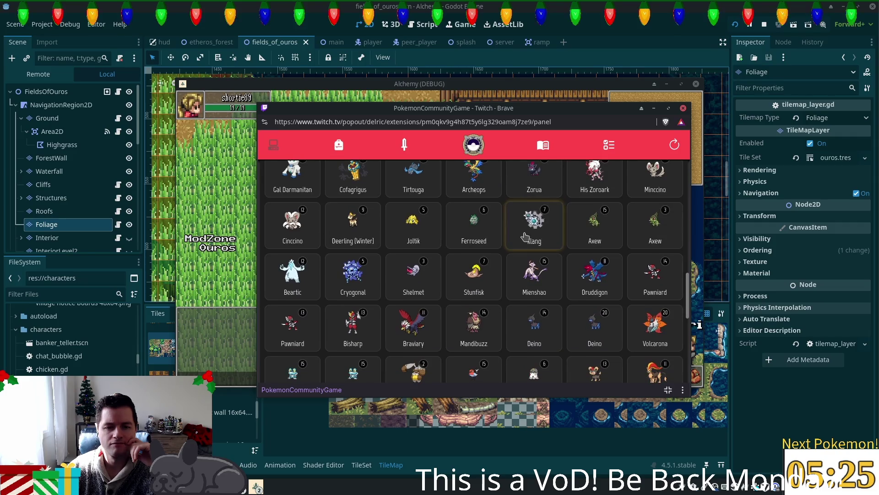
scroll(526, 237, down, 1)
scroll(525, 236, down, 1)
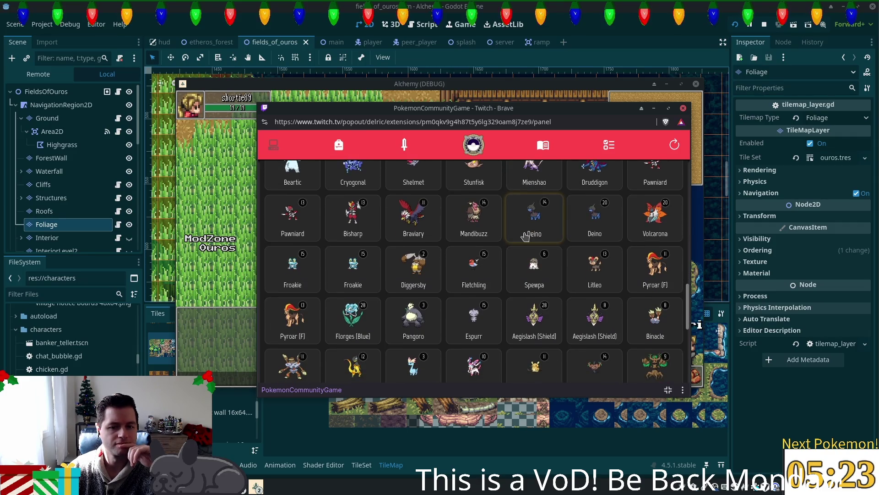
scroll(525, 236, down, 1)
scroll(525, 236, down, 1)
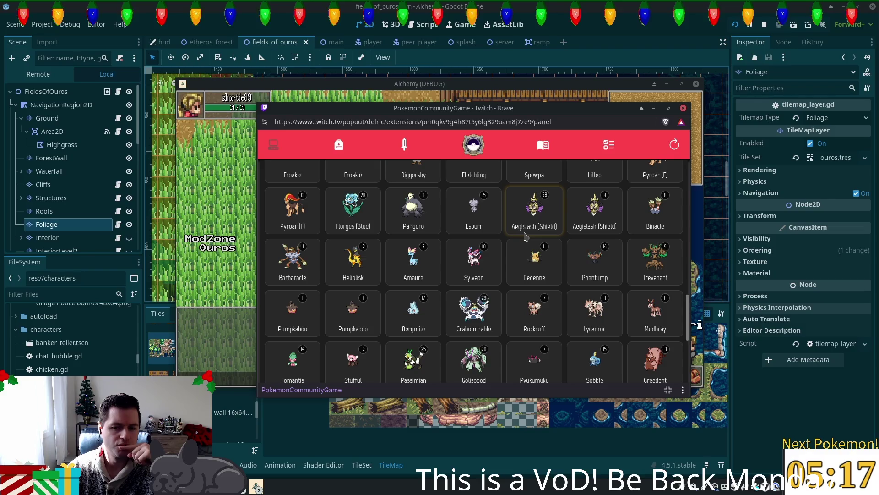
scroll(525, 236, down, 2)
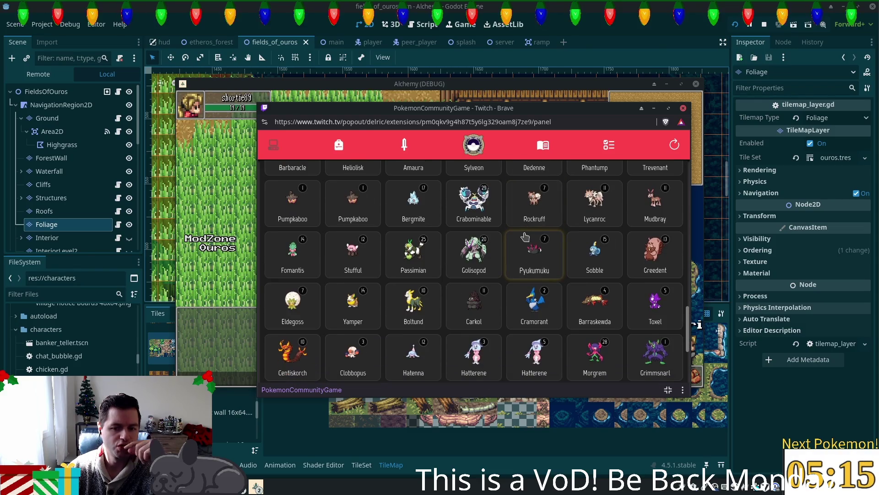
scroll(526, 236, down, 2)
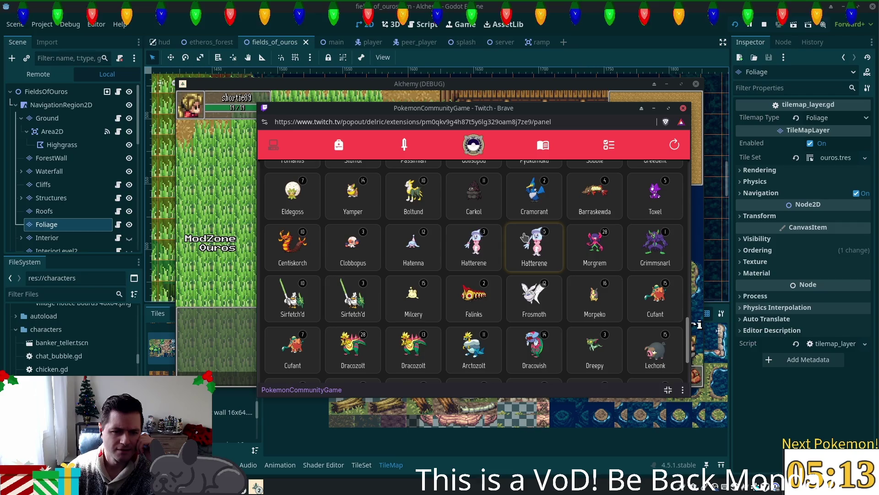
scroll(526, 236, down, 1)
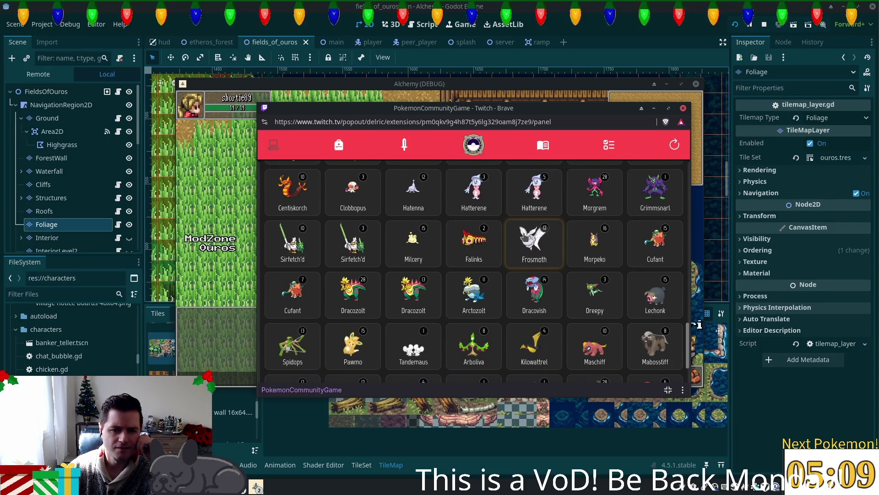
scroll(525, 236, down, 1)
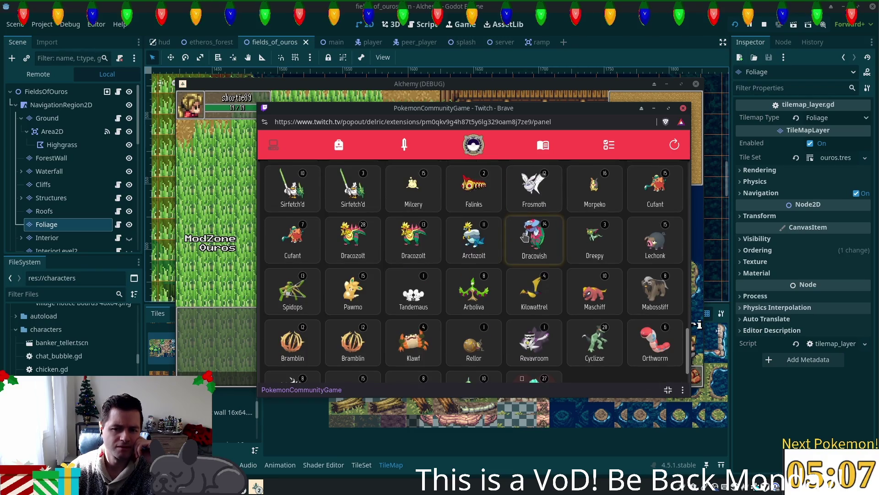
scroll(525, 237, down, 1)
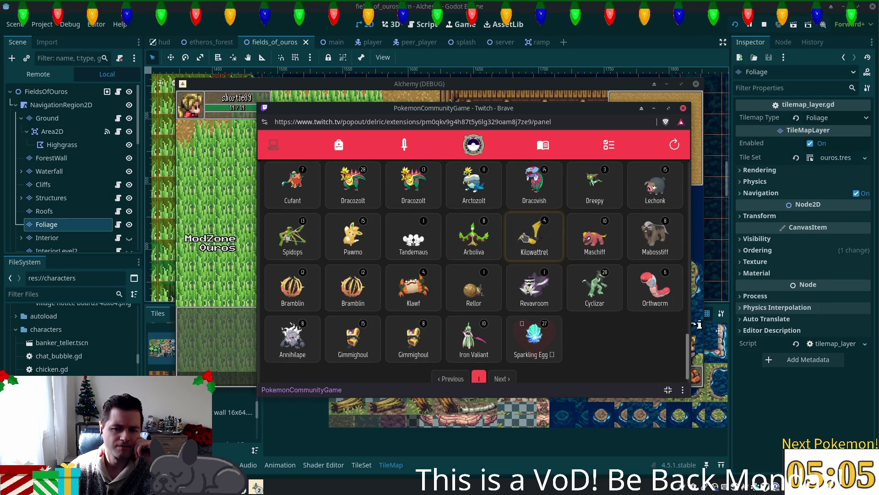
scroll(525, 236, down, 1)
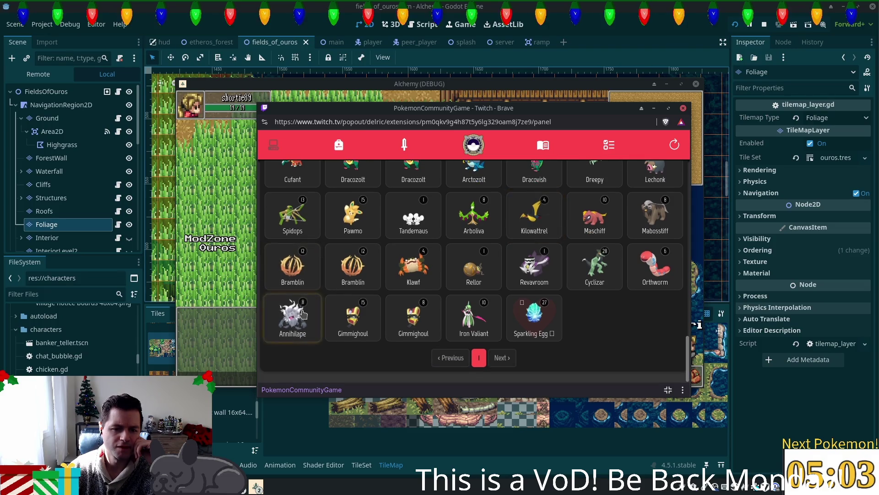
Step: Apply an IV Reset to Annihilape from its item menu and confirm
click(300, 316)
scroll(502, 275, down, 5)
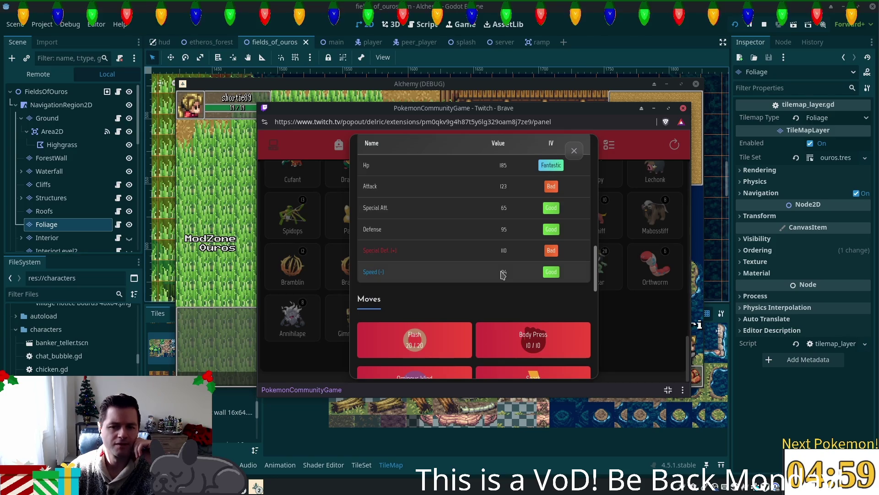
scroll(508, 270, up, 5)
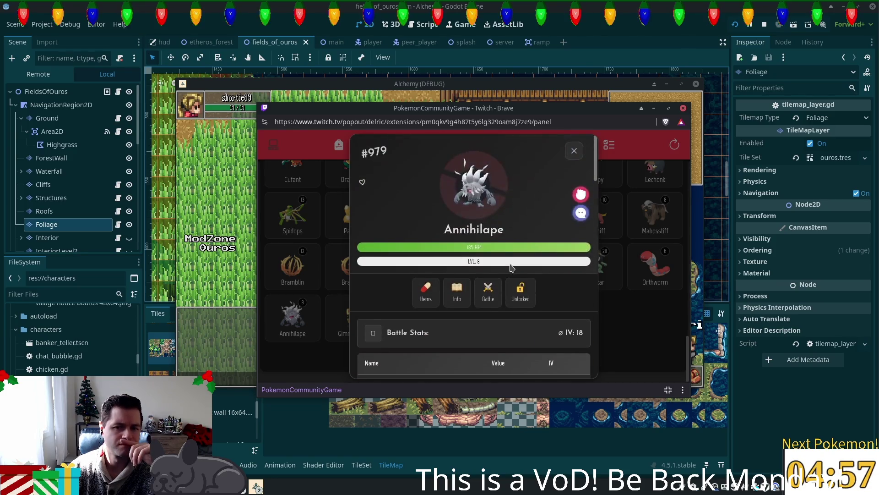
click(433, 292)
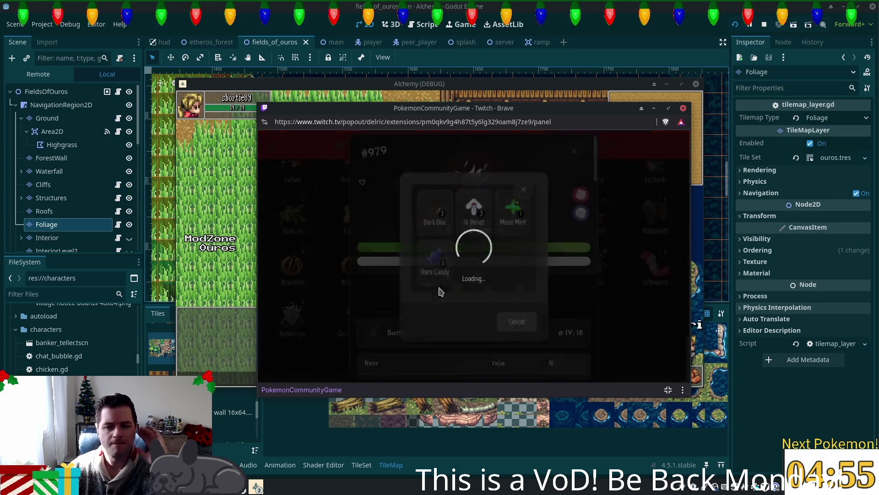
click(478, 227)
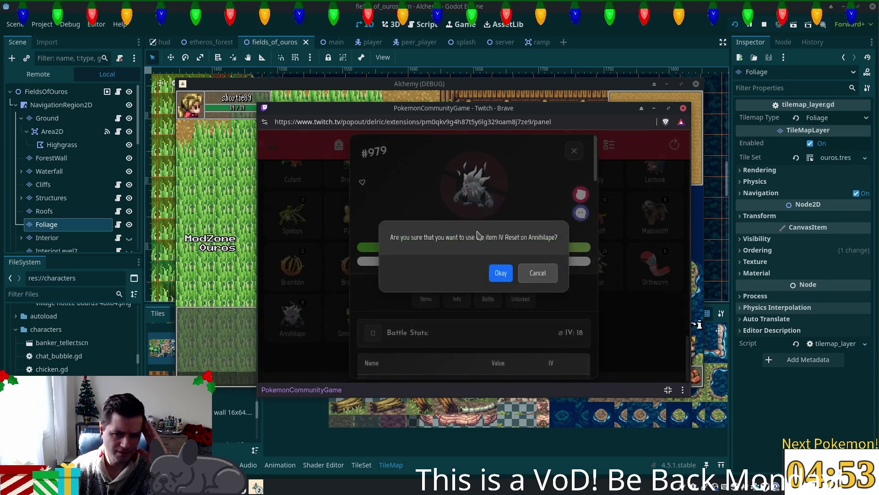
click(501, 274)
click(488, 276)
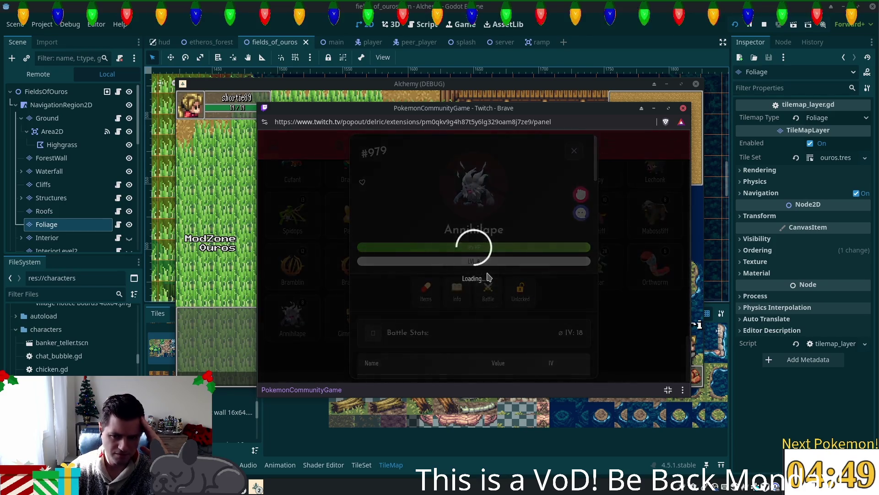
Step: Review Annihilape's re-rolled stats, now averaging IV 9, then open the missions list
scroll(490, 276, down, 7)
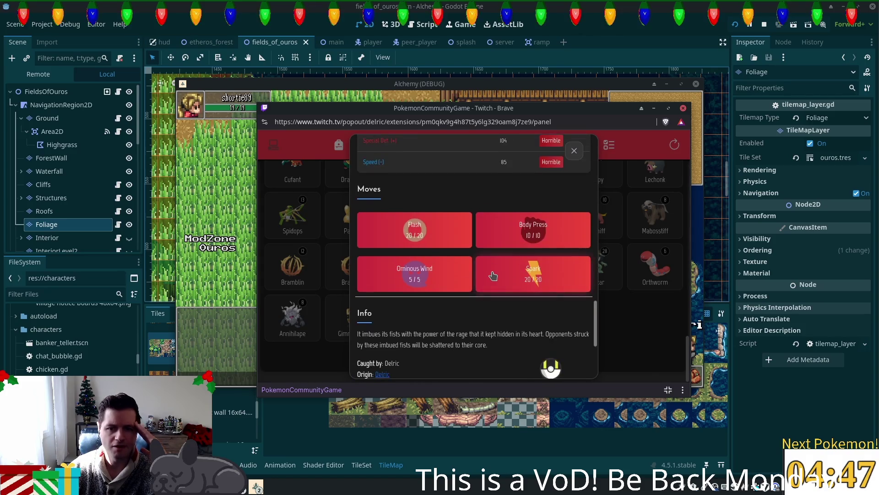
scroll(493, 275, up, 5)
scroll(574, 154, down, 5)
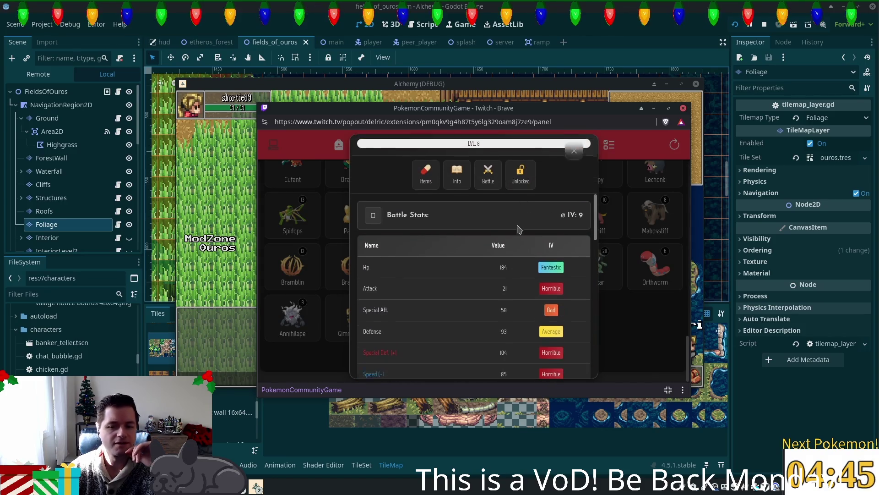
click(573, 151)
click(609, 145)
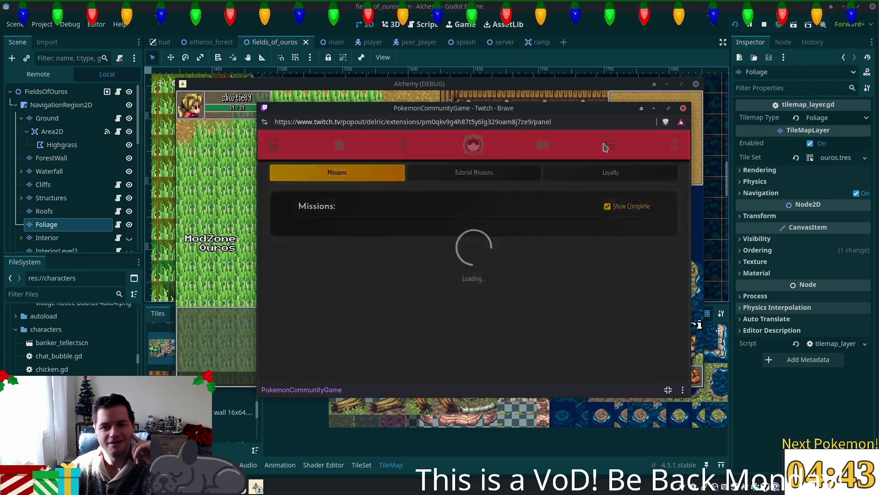
Step: Check the Mood Mint nature-reroll task, find the Mood Mint in the bag without selling it, then return to Tutorial Missions
click(528, 173)
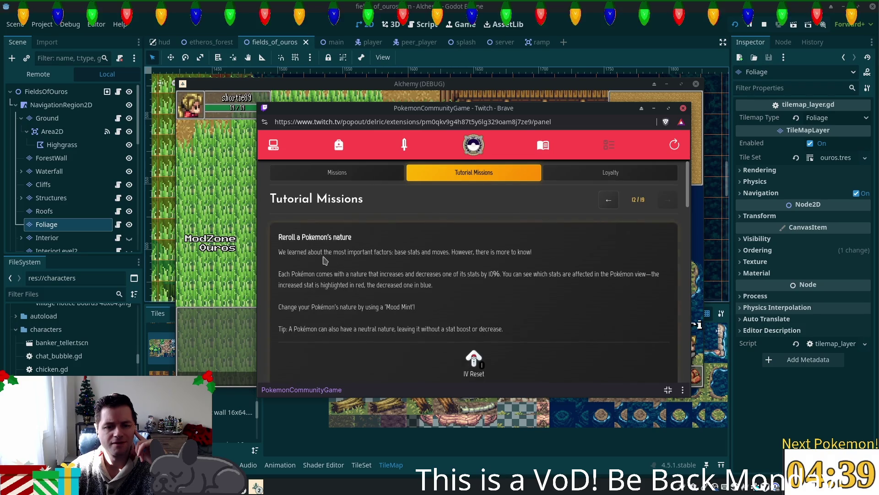
drag(386, 307, 431, 308)
click(274, 144)
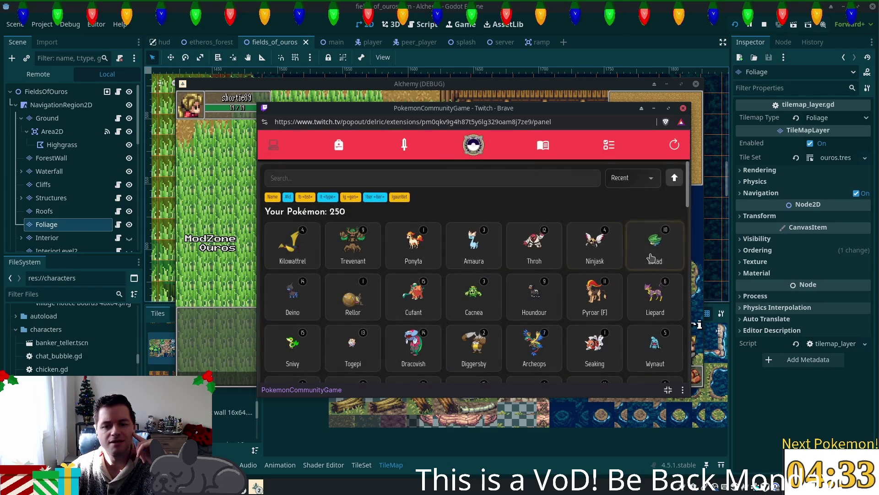
click(339, 145)
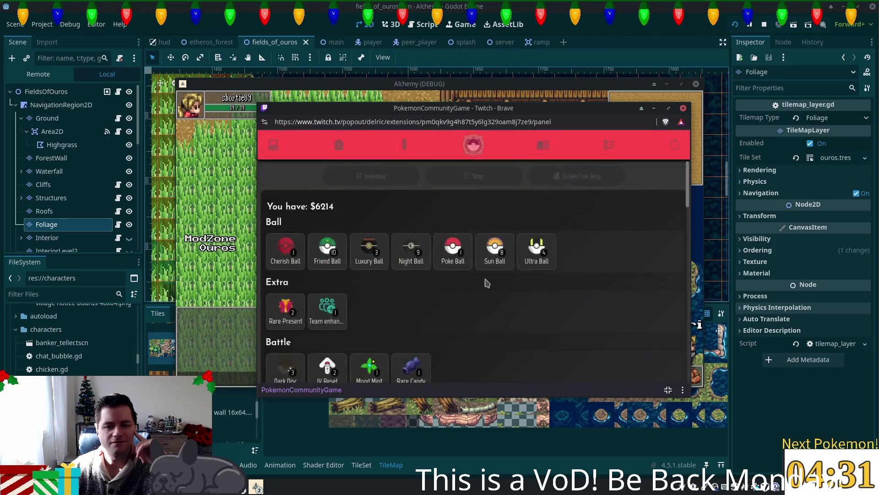
scroll(410, 300, down, 4)
click(370, 205)
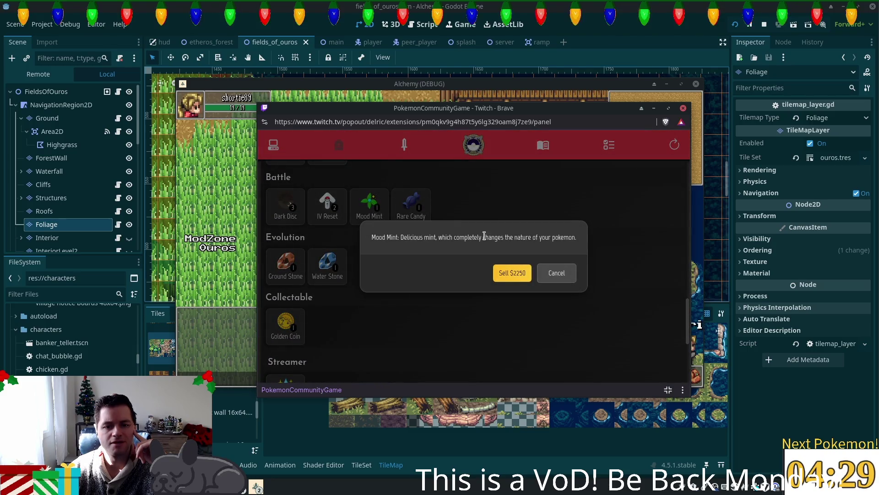
click(563, 279)
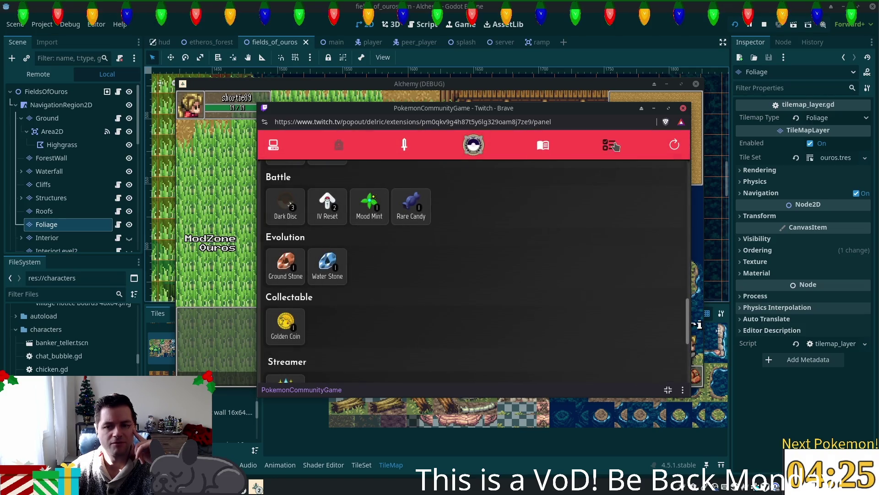
click(609, 144)
click(458, 172)
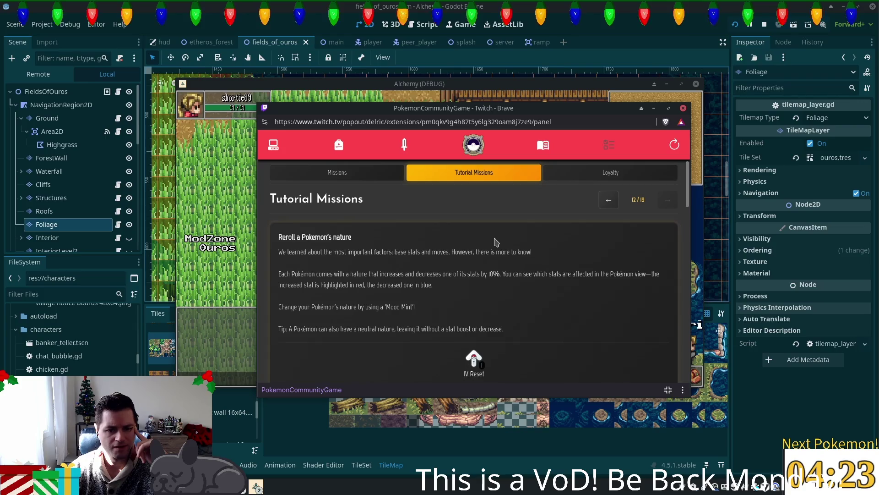